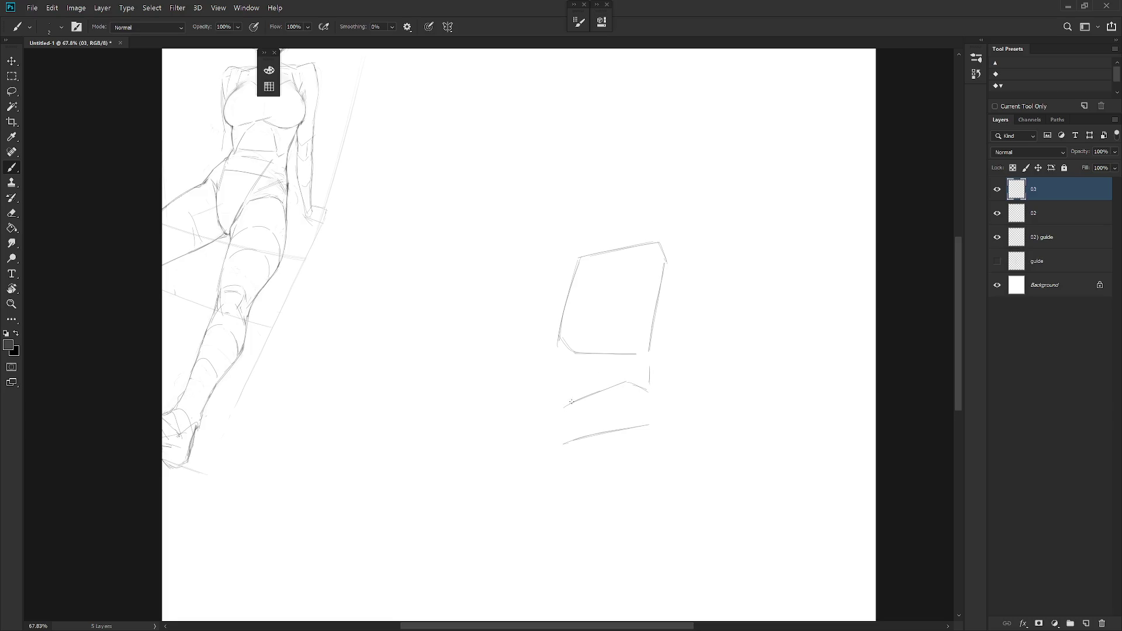
Step: Cut out the upper box's top edge and redraw it as a fresh brush stroke
{"action": "key", "text": "ctrl+z"}
{"action": "key", "text": "e"}
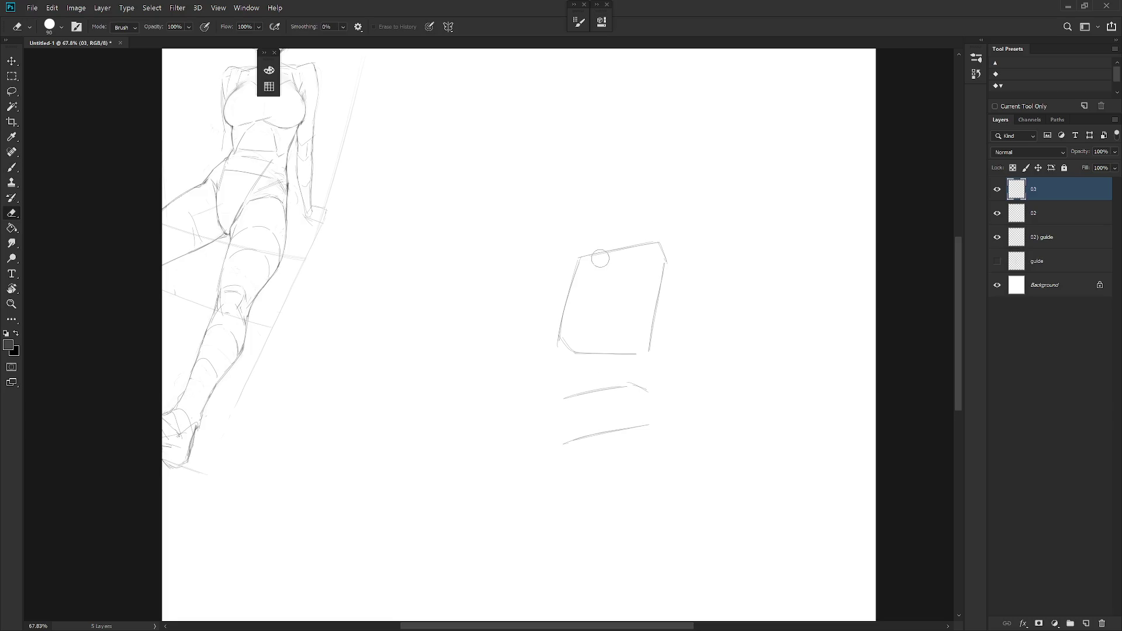
{"action": "key", "text": "l"}
{"action": "left_click_drag", "start_coordinate": [583, 254], "coordinate": [655, 240]}
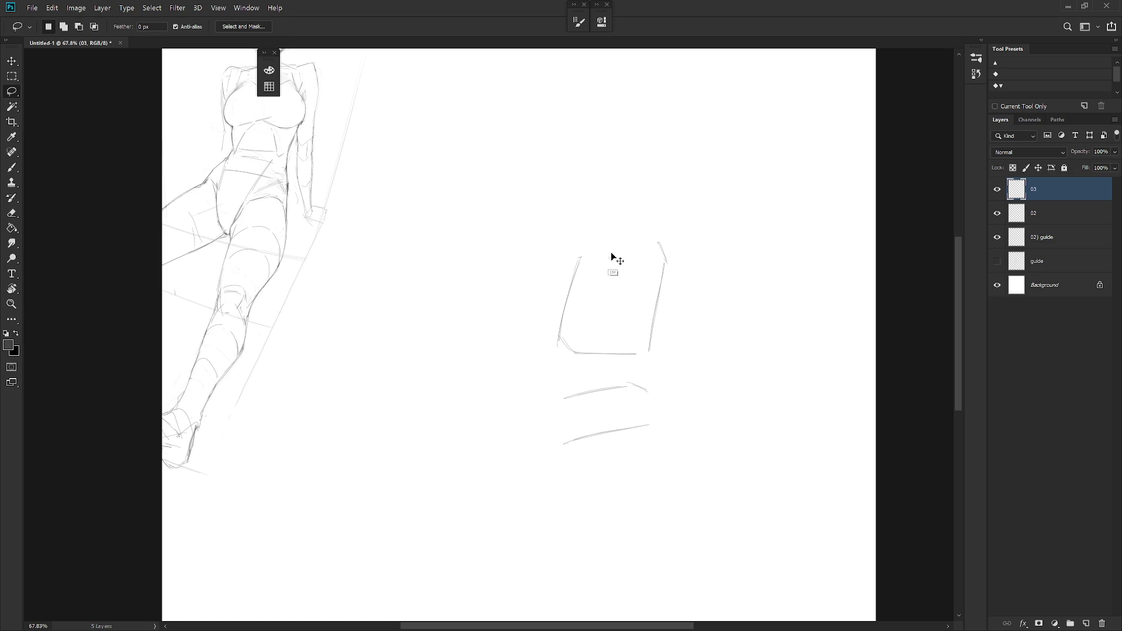
{"action": "key", "text": "ctrl+x"}
{"action": "key", "text": "b"}
{"action": "mouse_move", "coordinate": [579, 257]}
{"action": "left_mouse_down"}
{"action": "mouse_move", "coordinate": [647, 250]}
{"action": "mouse_move", "coordinate": [679, 261]}
{"action": "mouse_move", "coordinate": [664, 267]}
{"action": "left_mouse_up"}
Step: Adjust the upper box's corner stroke and erase the stray corner tick
{"action": "key", "text": "l"}
{"action": "key", "text": "ctrl+t"}
{"action": "key", "text": "Escape"}
{"action": "key", "text": "b"}
{"action": "key", "text": "e"}
{"action": "key", "text": "b"}
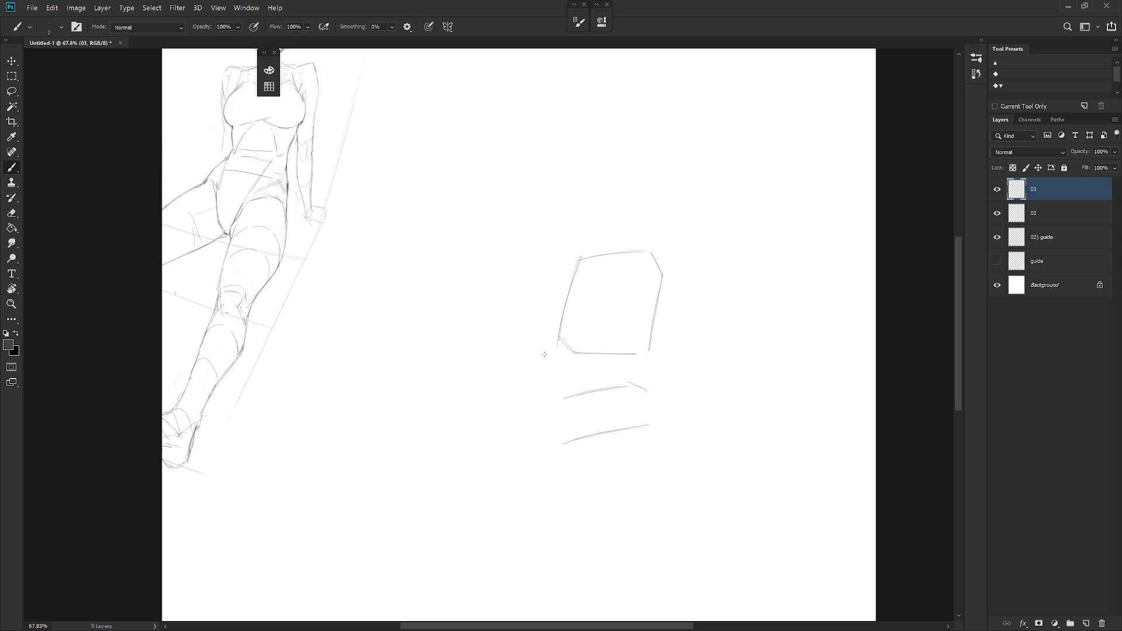
Step: Draw the lower box's left and right sides, bottom edge and a new top edge
{"action": "mouse_move", "coordinate": [556, 411]}
{"action": "left_mouse_down"}
{"action": "mouse_move", "coordinate": [568, 460]}
{"action": "mouse_move", "coordinate": [564, 445]}
{"action": "left_mouse_up"}
{"action": "key", "text": "l"}
{"action": "key", "text": "Delete"}
{"action": "key", "text": "b"}
{"action": "left_click_drag", "start_coordinate": [648, 389], "coordinate": [642, 442]}
{"action": "left_click_drag", "start_coordinate": [569, 453], "coordinate": [643, 447]}
{"action": "key", "text": "e"}
{"action": "key", "text": "b"}
{"action": "left_click_drag", "start_coordinate": [554, 400], "coordinate": [625, 384]}
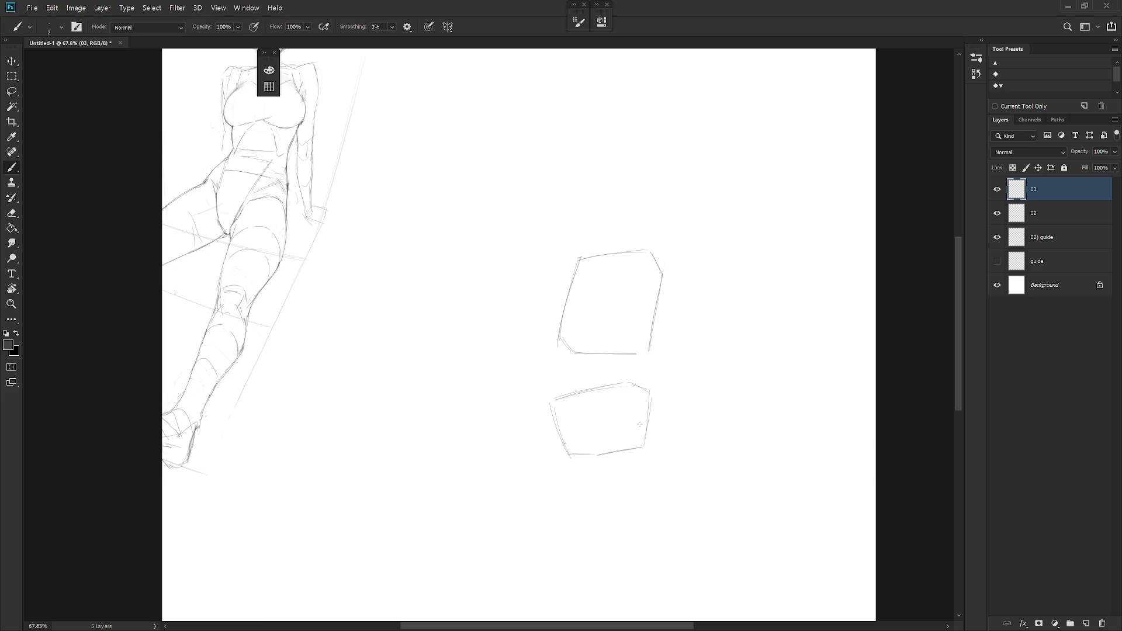
Step: Widen the lower box's bottom part with a free transform, then trim its left edge
{"action": "key", "text": "l"}
{"action": "mouse_move", "coordinate": [612, 461]}
{"action": "left_mouse_down"}
{"action": "mouse_move", "coordinate": [582, 485]}
{"action": "mouse_move", "coordinate": [603, 446]}
{"action": "mouse_move", "coordinate": [658, 447]}
{"action": "left_mouse_up"}
{"action": "key", "text": "ctrl+t"}
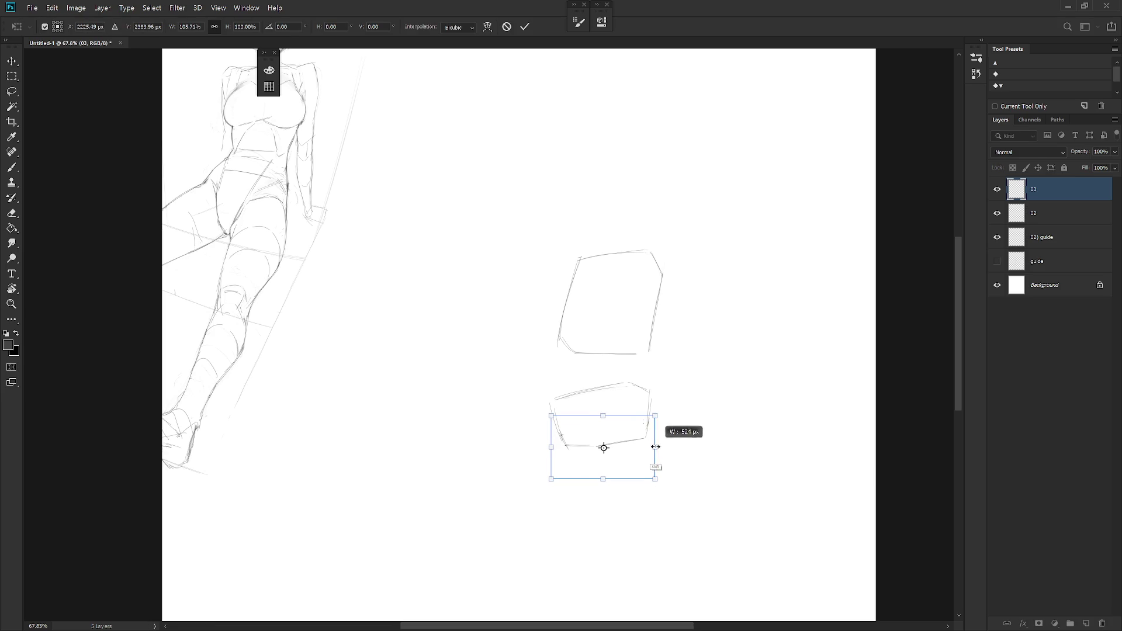
{"action": "key", "text": "Return"}
{"action": "key", "text": "ctrl+d"}
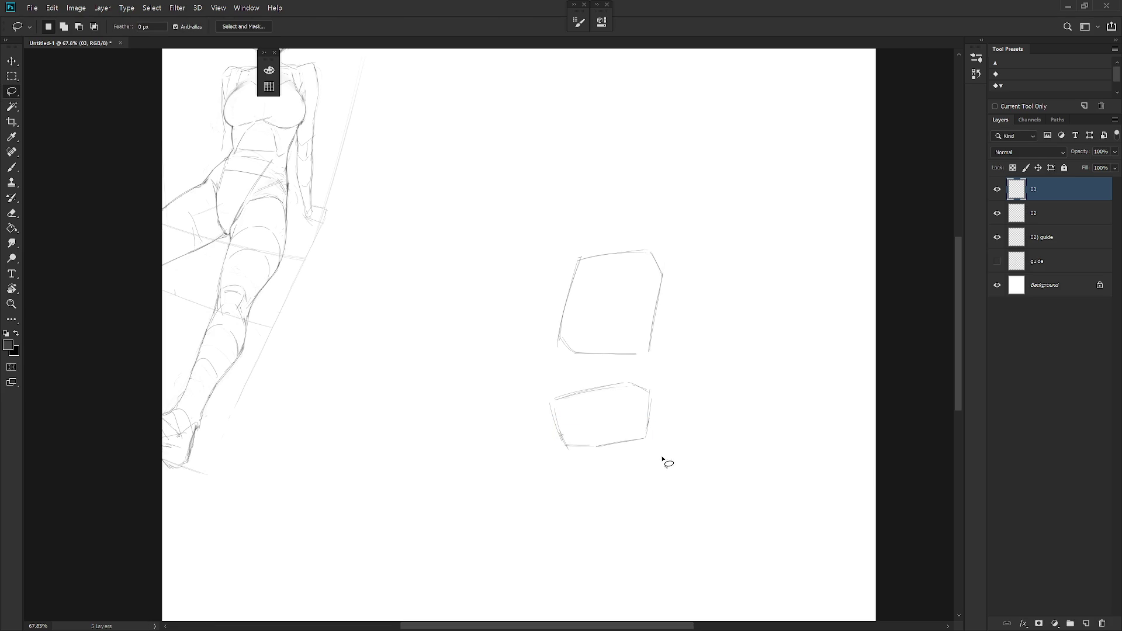
{"action": "key", "text": "e"}
{"action": "mouse_move", "coordinate": [561, 441]}
{"action": "left_mouse_down"}
{"action": "mouse_move", "coordinate": [546, 397]}
{"action": "mouse_move", "coordinate": [565, 444]}
{"action": "left_mouse_up"}
Step: Redraw the lower box's right and left edges straighter
{"action": "key", "text": "b"}
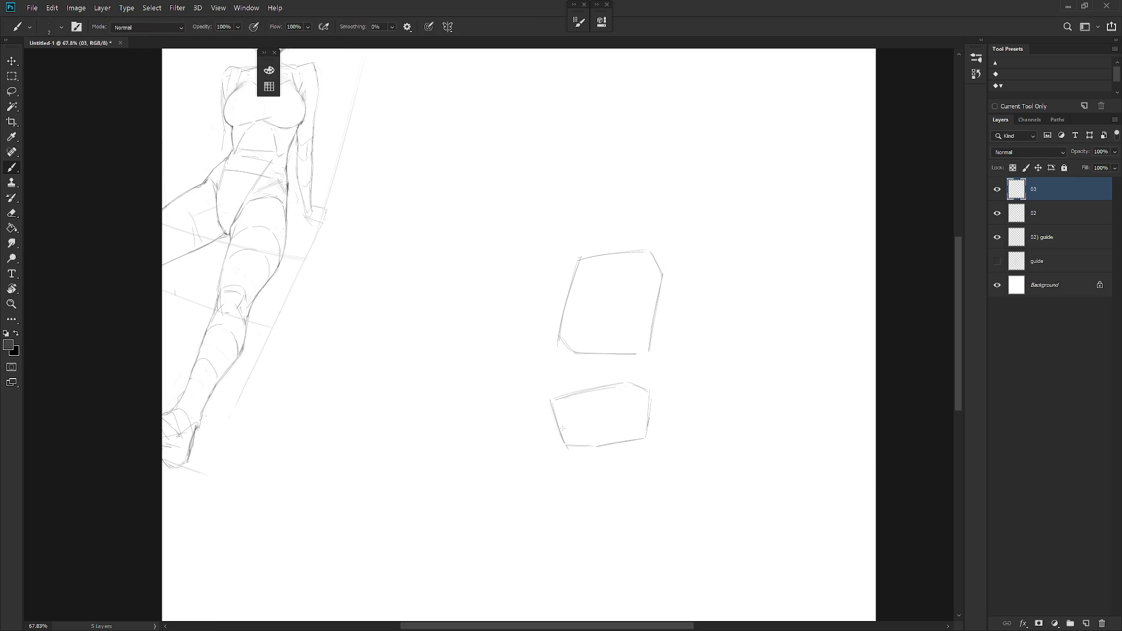
{"action": "left_click_drag", "start_coordinate": [646, 386], "coordinate": [645, 436]}
{"action": "key", "text": "e"}
{"action": "left_click_drag", "start_coordinate": [549, 399], "coordinate": [562, 445]}
{"action": "key", "text": "b"}
{"action": "left_click_drag", "start_coordinate": [555, 399], "coordinate": [560, 444]}
Step: Redraw the lower box's right edge again and mark a short line below it
{"action": "key", "text": "e"}
{"action": "key", "text": "b"}
{"action": "left_click_drag", "start_coordinate": [647, 392], "coordinate": [649, 430]}
{"action": "left_click_drag", "start_coordinate": [678, 436], "coordinate": [664, 375]}
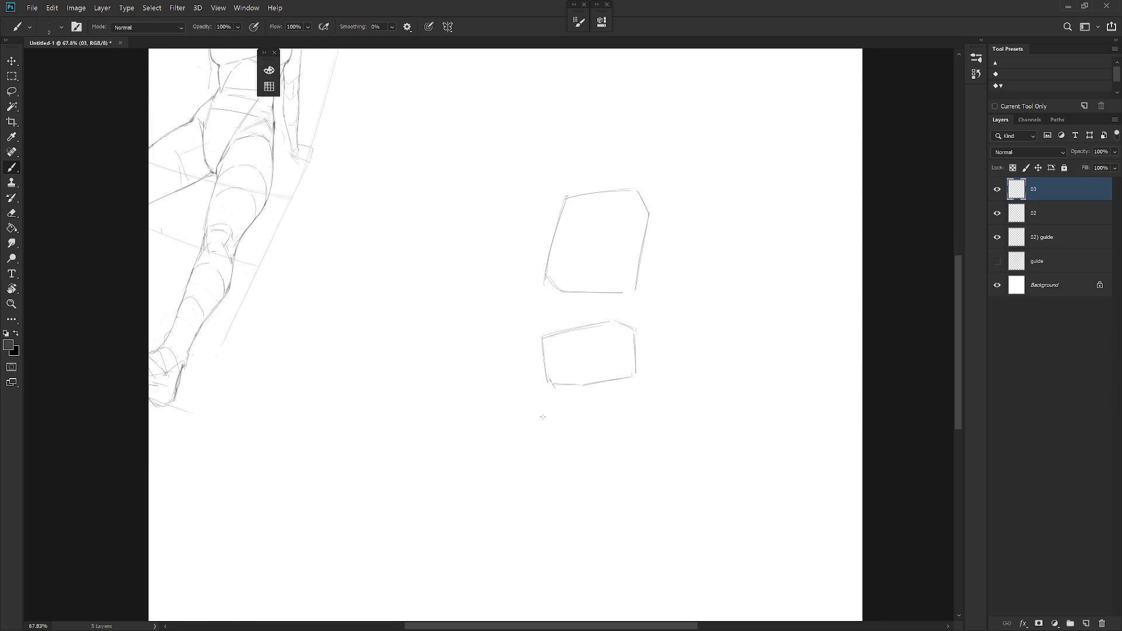
{"action": "left_click_drag", "start_coordinate": [542, 466], "coordinate": [566, 470]}
Step: Start the head arc above the upper box, undoing and clearing earlier head strokes
{"action": "left_click_drag", "start_coordinate": [604, 122], "coordinate": [581, 164]}
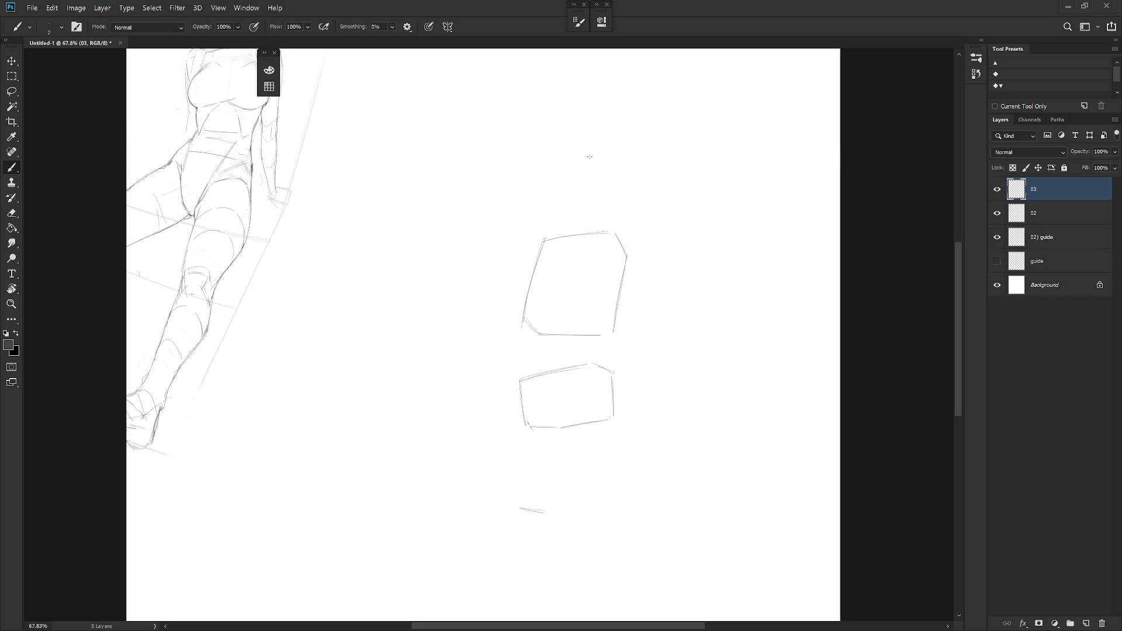
{"action": "mouse_move", "coordinate": [552, 189]}
{"action": "left_mouse_down"}
{"action": "mouse_move", "coordinate": [604, 176]}
{"action": "mouse_move", "coordinate": [561, 218]}
{"action": "mouse_move", "coordinate": [601, 161]}
{"action": "mouse_move", "coordinate": [608, 171]}
{"action": "mouse_move", "coordinate": [588, 162]}
{"action": "mouse_move", "coordinate": [609, 183]}
{"action": "mouse_move", "coordinate": [565, 164]}
{"action": "mouse_move", "coordinate": [555, 185]}
{"action": "mouse_move", "coordinate": [606, 178]}
{"action": "left_mouse_up"}
{"action": "key", "text": "ctrl+z"}
{"action": "key", "text": "ctrl+z"}
{"action": "key", "text": "l"}
{"action": "key", "text": "Delete"}
{"action": "key", "text": "ctrl+d"}
{"action": "key", "text": "b"}
Step: Draw the head's right and lower-left sides and close the bottom of the circle
{"action": "key", "text": "ctrl+z"}
{"action": "left_click_drag", "start_coordinate": [610, 181], "coordinate": [612, 192]}
{"action": "key", "text": "ctrl+z"}
{"action": "left_click_drag", "start_coordinate": [611, 194], "coordinate": [599, 217]}
{"action": "key", "text": "ctrl+z"}
{"action": "key", "text": "ctrl+z"}
{"action": "key", "text": "ctrl+z"}
{"action": "mouse_move", "coordinate": [553, 199]}
{"action": "left_mouse_down"}
{"action": "mouse_move", "coordinate": [567, 223]}
{"action": "mouse_move", "coordinate": [591, 227]}
{"action": "left_mouse_up"}
{"action": "key", "text": "ctrl+z"}
{"action": "mouse_move", "coordinate": [556, 201]}
{"action": "left_mouse_down"}
{"action": "mouse_move", "coordinate": [565, 219]}
{"action": "mouse_move", "coordinate": [592, 226]}
{"action": "left_mouse_up"}
{"action": "left_click_drag", "start_coordinate": [562, 216], "coordinate": [591, 226]}
Step: Remove the small chin stroke and nudge the head slightly left and up
{"action": "key", "text": "l"}
{"action": "left_click_drag", "start_coordinate": [597, 228], "coordinate": [589, 230]}
{"action": "key", "text": "Delete"}
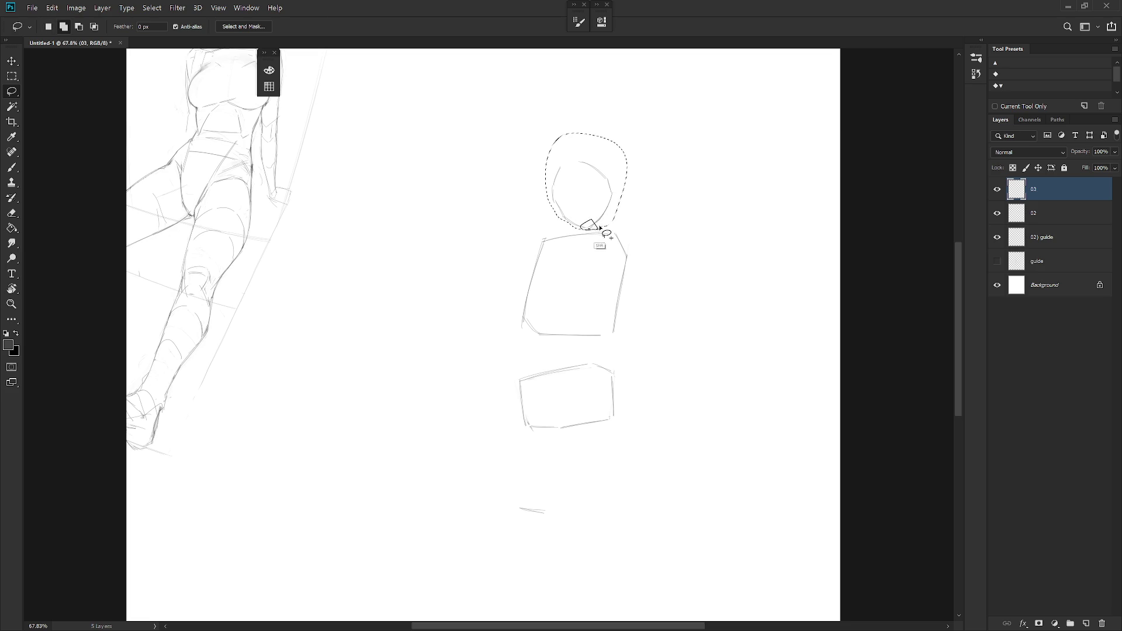
{"action": "key", "text": "ctrl+t"}
{"action": "left_click_drag", "start_coordinate": [606, 216], "coordinate": [603, 214]}
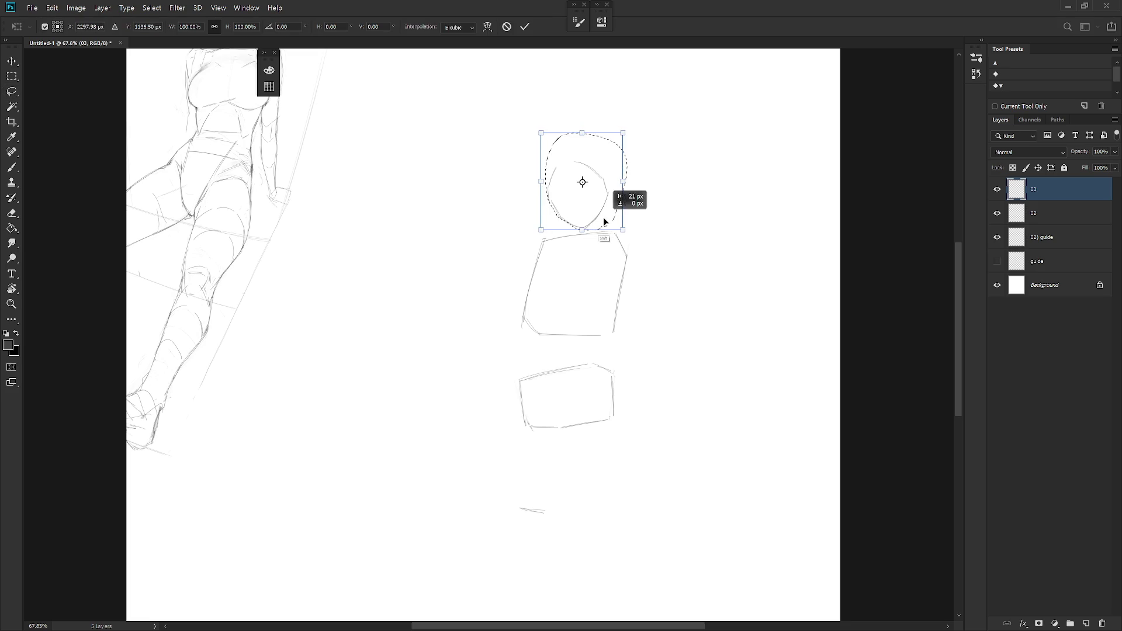
{"action": "key", "text": "Return"}
{"action": "key", "text": "ctrl+d"}
Step: Reselect the head and check its position with a transform left unchanged
{"action": "key", "text": "b"}
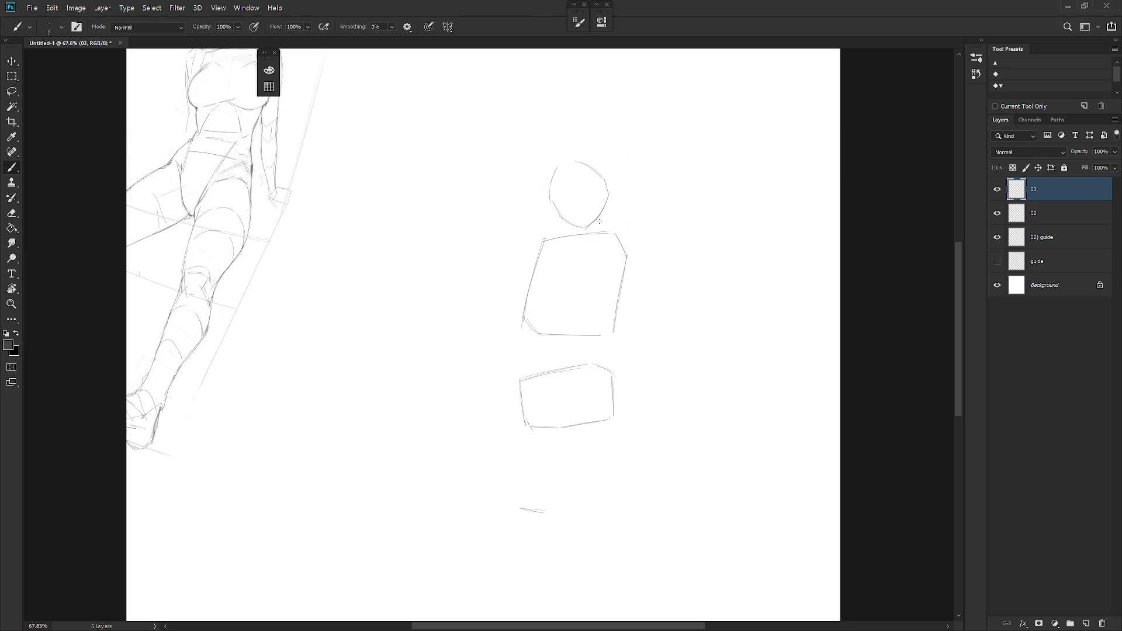
{"action": "key", "text": "l"}
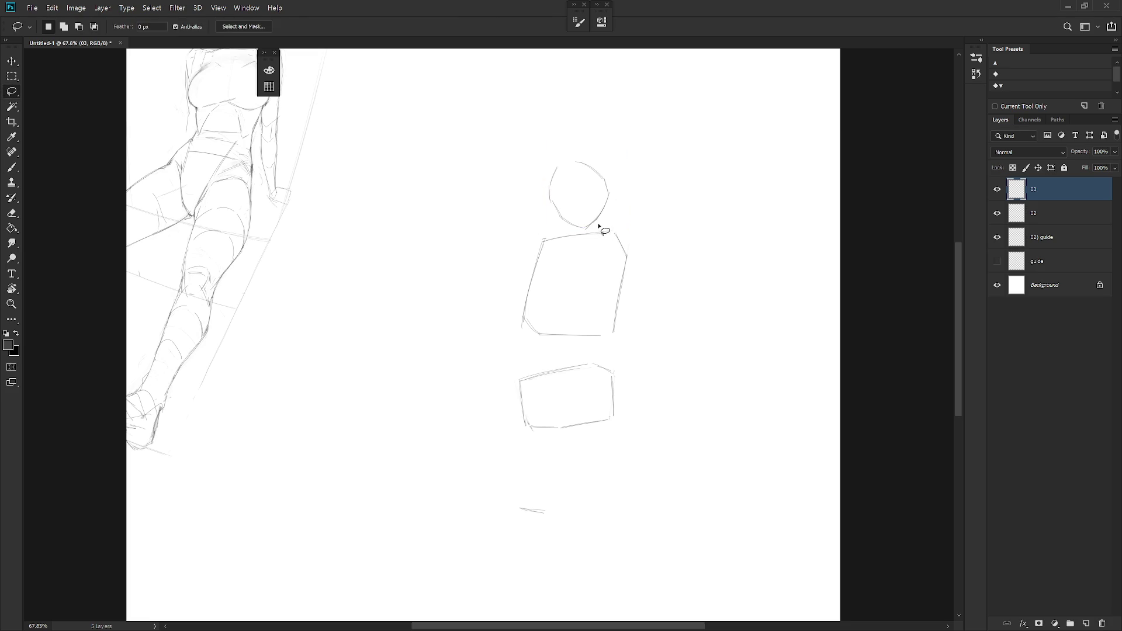
{"action": "mouse_move", "coordinate": [599, 226]}
{"action": "left_mouse_down"}
{"action": "mouse_move", "coordinate": [574, 232]}
{"action": "mouse_move", "coordinate": [597, 229]}
{"action": "left_mouse_up"}
{"action": "key", "text": "ctrl+t"}
{"action": "key", "text": "Return"}
{"action": "key", "text": "ctrl+d"}
{"action": "key", "text": "b"}
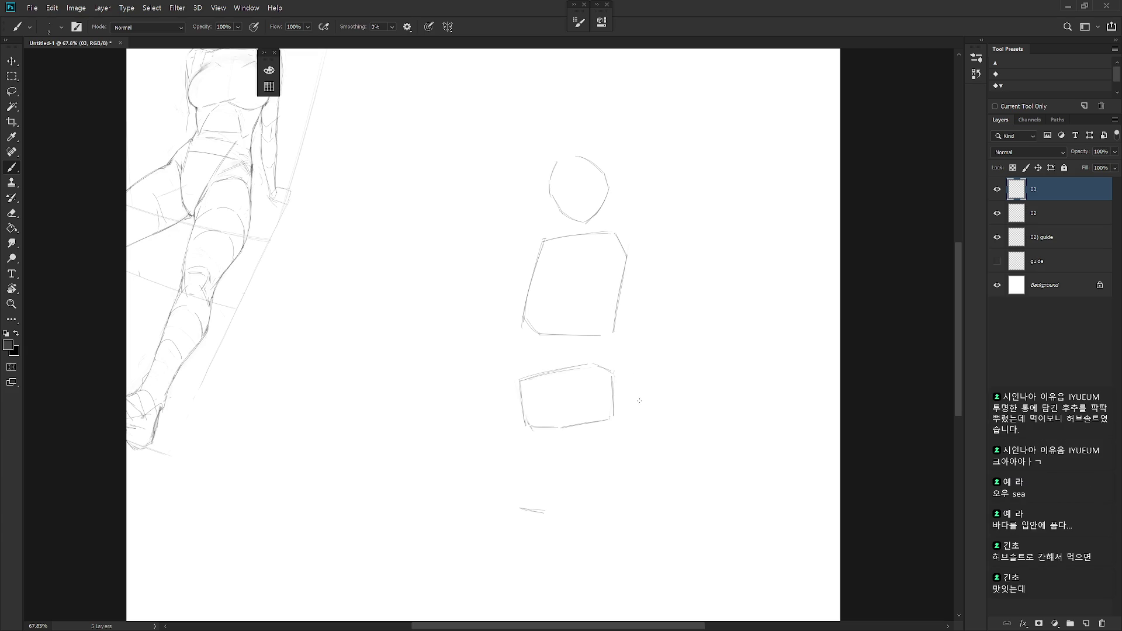
Step: Lower the bottom edge of the lower box with a free transform
{"action": "key", "text": "l"}
{"action": "mouse_move", "coordinate": [611, 433]}
{"action": "left_mouse_down"}
{"action": "mouse_move", "coordinate": [536, 454]}
{"action": "mouse_move", "coordinate": [584, 444]}
{"action": "left_mouse_up"}
{"action": "key", "text": "ctrl+t"}
{"action": "key", "text": "Return"}
{"action": "key", "text": "ctrl+d"}
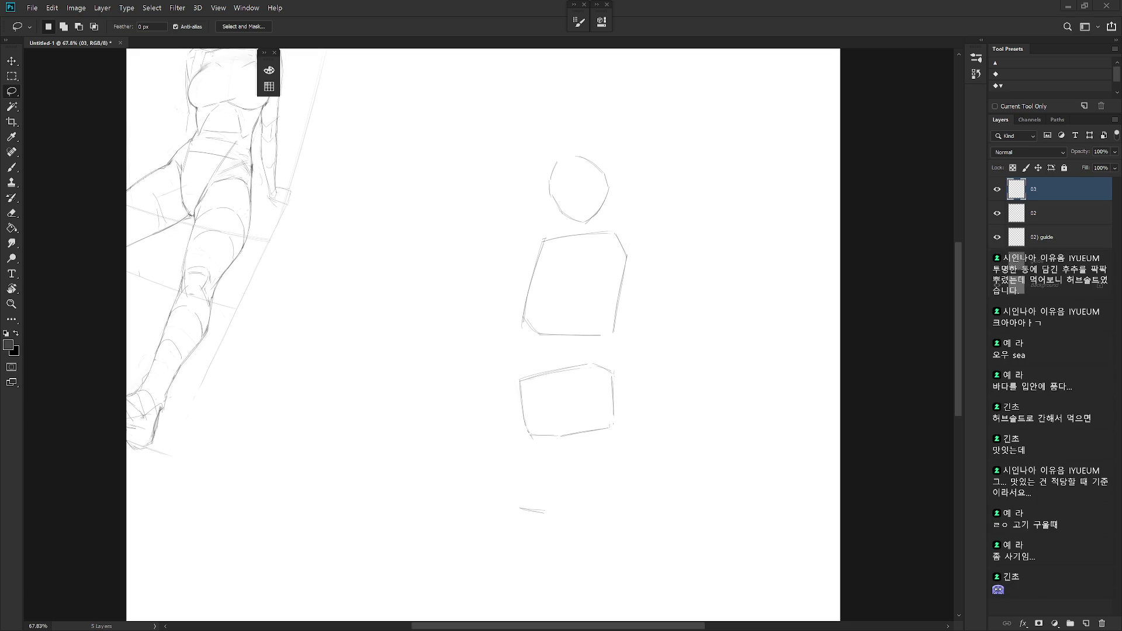
Step: Draw a neck line between the head and torso, then undo it to redraw
{"action": "key", "text": "b"}
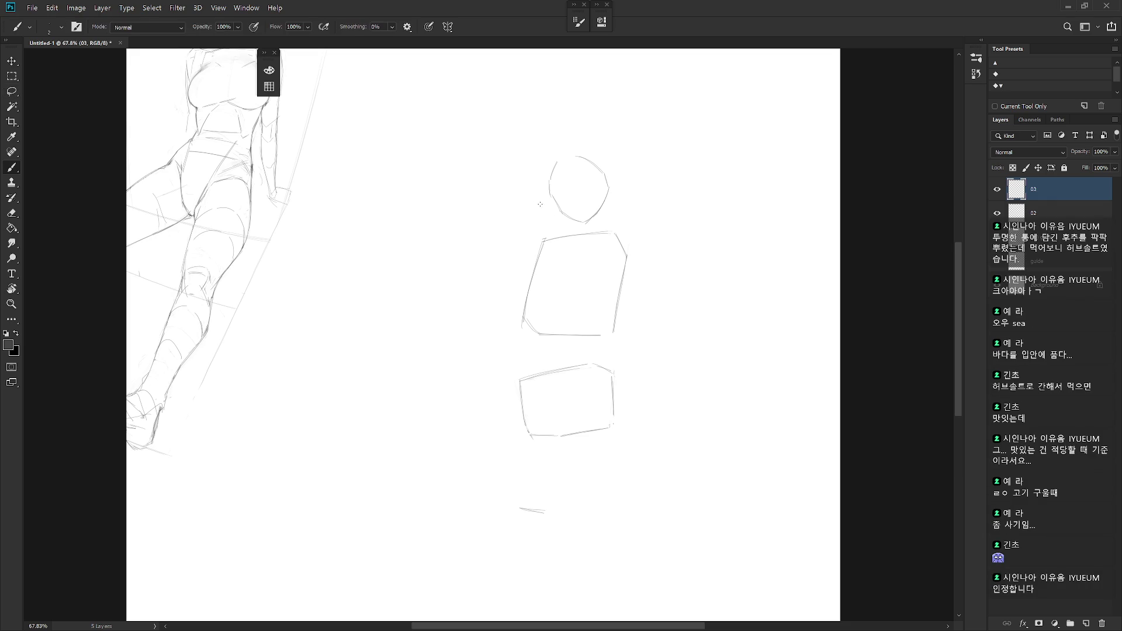
{"action": "left_click_drag", "start_coordinate": [603, 231], "coordinate": [604, 212]}
{"action": "key", "text": "ctrl+z"}
{"action": "key", "text": "l"}
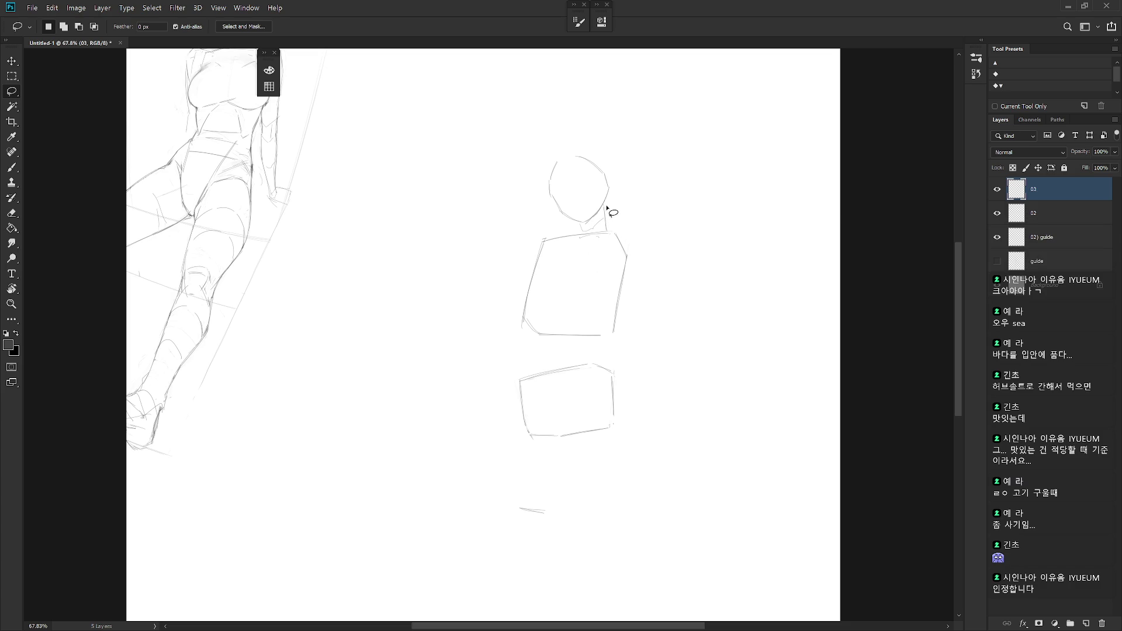
Step: Replace the earlier neck with short neck strokes below the head
{"action": "key", "text": "ctrl+z"}
{"action": "key", "text": "ctrl+z"}
{"action": "key", "text": "b"}
{"action": "left_click_drag", "start_coordinate": [597, 213], "coordinate": [602, 234]}
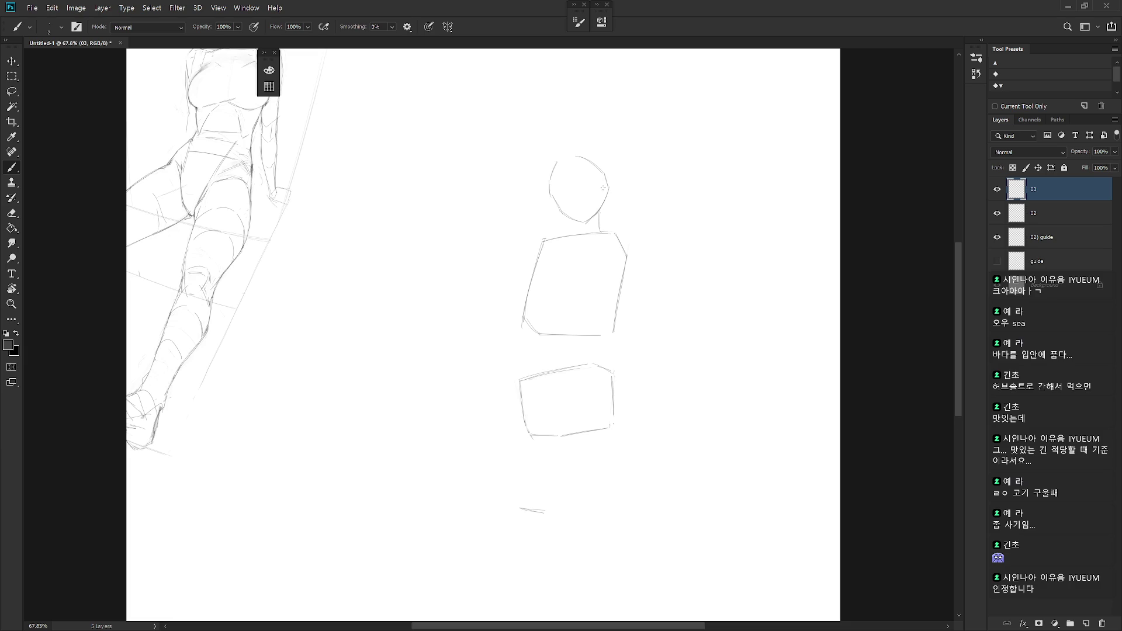
Step: Make the head narrower and slightly rotated with a free transform
{"action": "key", "text": "l"}
{"action": "mouse_move", "coordinate": [596, 225]}
{"action": "left_mouse_down"}
{"action": "mouse_move", "coordinate": [553, 219]}
{"action": "mouse_move", "coordinate": [596, 226]}
{"action": "mouse_move", "coordinate": [601, 210]}
{"action": "left_mouse_up"}
{"action": "key", "text": "ctrl+t"}
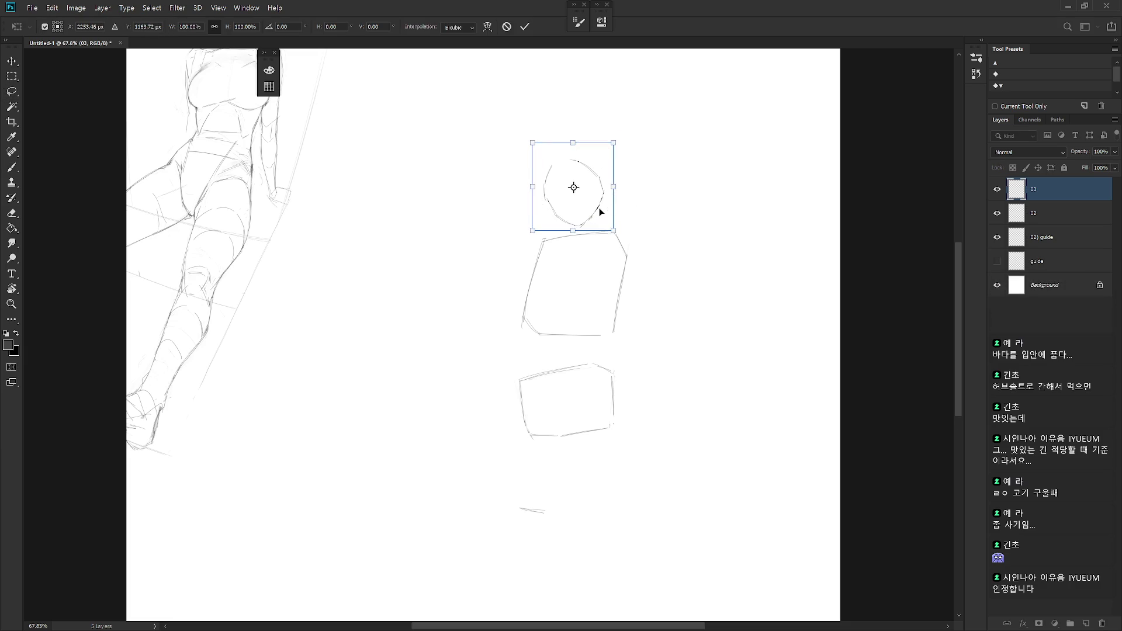
{"action": "key", "text": "Return"}
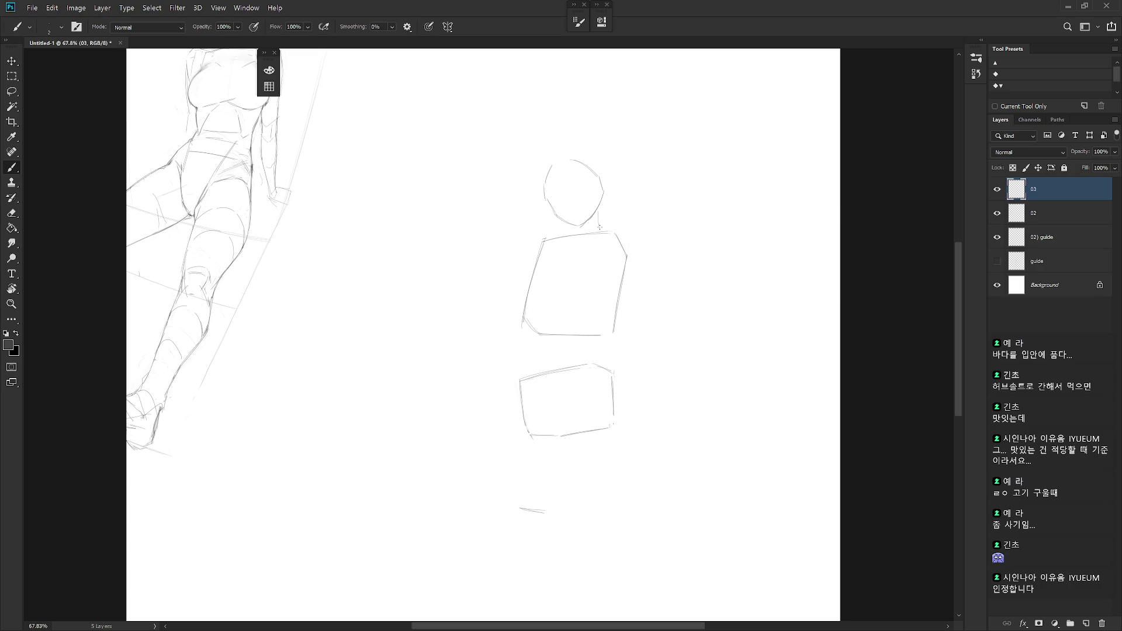
Step: Redraw the neck down to the shoulder line with a left-side stroke
{"action": "key", "text": "ctrl+z"}
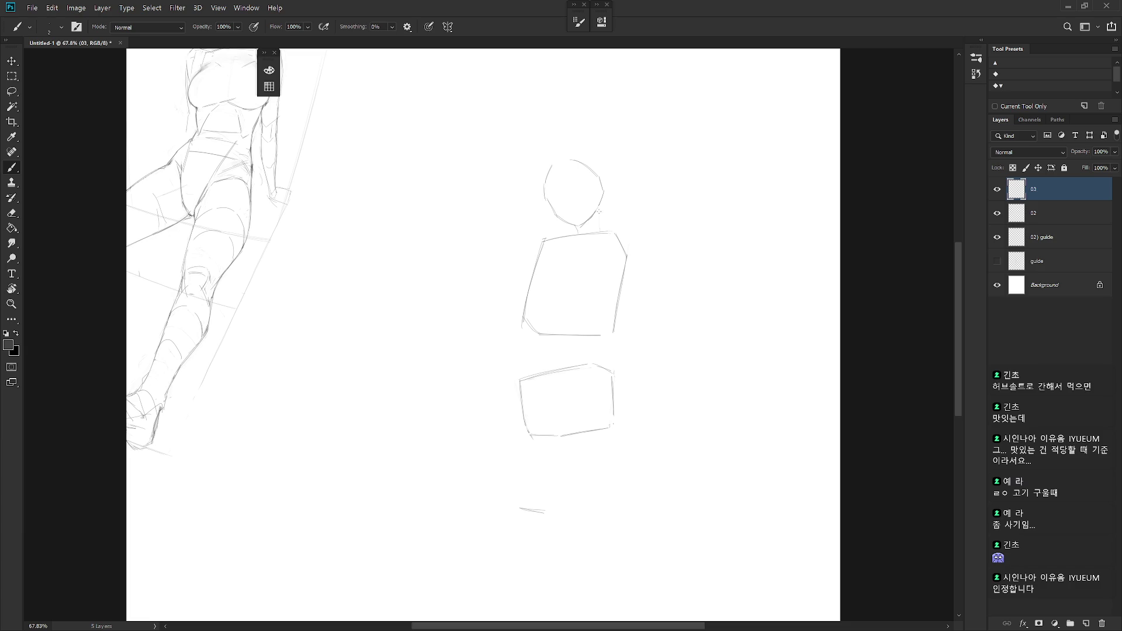
{"action": "left_click_drag", "start_coordinate": [600, 222], "coordinate": [601, 232]}
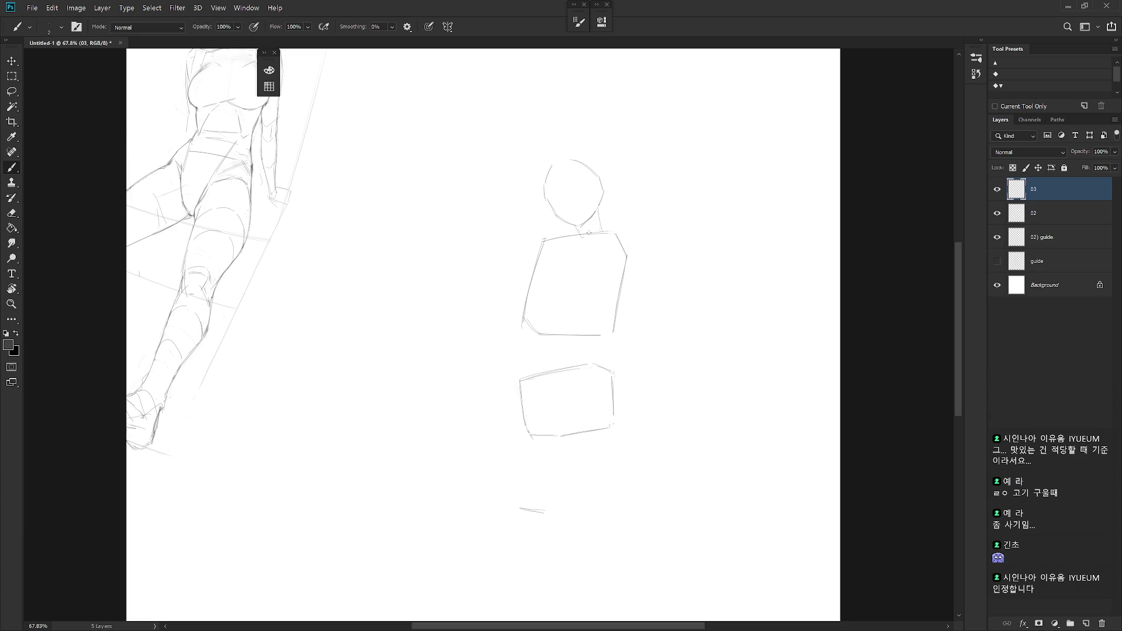
{"action": "left_click_drag", "start_coordinate": [575, 224], "coordinate": [590, 234]}
{"action": "key", "text": "ctrl+z"}
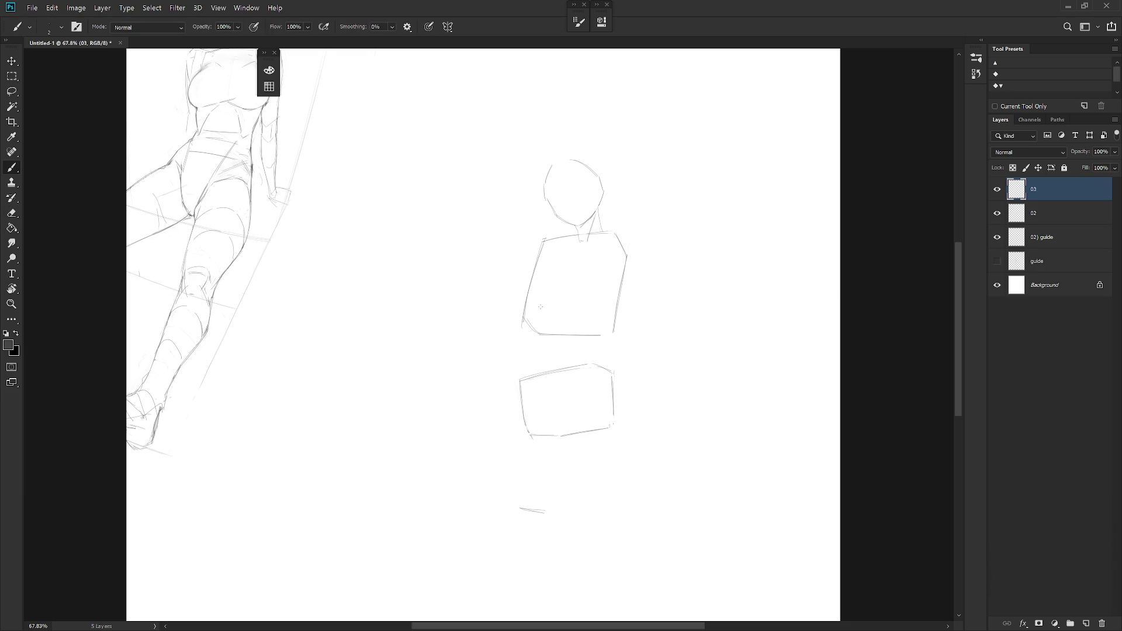
Step: Move the hip box to the right and extend both torso sides downward
{"action": "key", "text": "l"}
{"action": "left_click_drag", "start_coordinate": [624, 354], "coordinate": [677, 412]}
{"action": "key", "text": "ctrl+t"}
{"action": "left_click_drag", "start_coordinate": [592, 447], "coordinate": [607, 446]}
{"action": "key", "text": "Return"}
{"action": "key", "text": "ctrl+d"}
{"action": "key", "text": "b"}
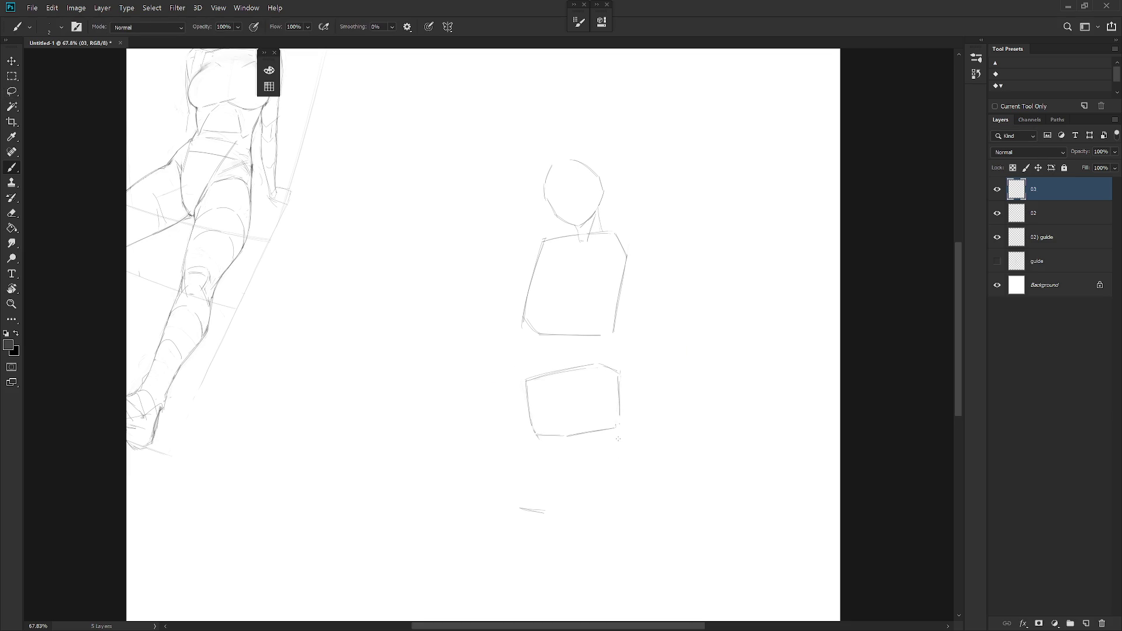
{"action": "left_click_drag", "start_coordinate": [616, 299], "coordinate": [599, 354]}
{"action": "left_click_drag", "start_coordinate": [532, 305], "coordinate": [538, 362]}
Step: Move the hip box up against the bottom of the torso
{"action": "key", "text": "l"}
{"action": "left_click_drag", "start_coordinate": [625, 354], "coordinate": [643, 543]}
{"action": "key", "text": "ctrl+t"}
{"action": "left_click_drag", "start_coordinate": [606, 496], "coordinate": [610, 488]}
{"action": "key", "text": "Return"}
{"action": "key", "text": "ctrl+d"}
Step: Redraw the torso's left, top and right edges and link its bottom to the hip box corner
{"action": "key", "text": "b"}
{"action": "mouse_move", "coordinate": [539, 363]}
{"action": "left_mouse_down"}
{"action": "mouse_move", "coordinate": [533, 305]}
{"action": "mouse_move", "coordinate": [538, 363]}
{"action": "left_mouse_up"}
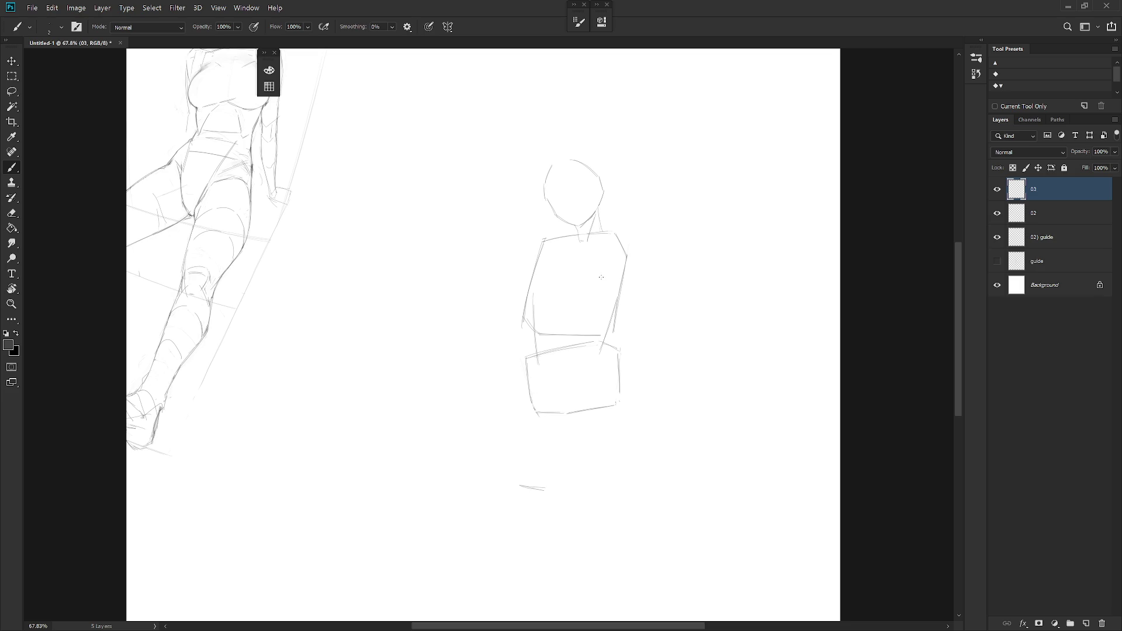
{"action": "key", "text": "ctrl+z"}
{"action": "left_click_drag", "start_coordinate": [532, 288], "coordinate": [540, 361]}
{"action": "left_click_drag", "start_coordinate": [543, 256], "coordinate": [534, 298]}
{"action": "mouse_move", "coordinate": [554, 254]}
{"action": "left_mouse_down"}
{"action": "mouse_move", "coordinate": [607, 247]}
{"action": "mouse_move", "coordinate": [623, 259]}
{"action": "left_mouse_up"}
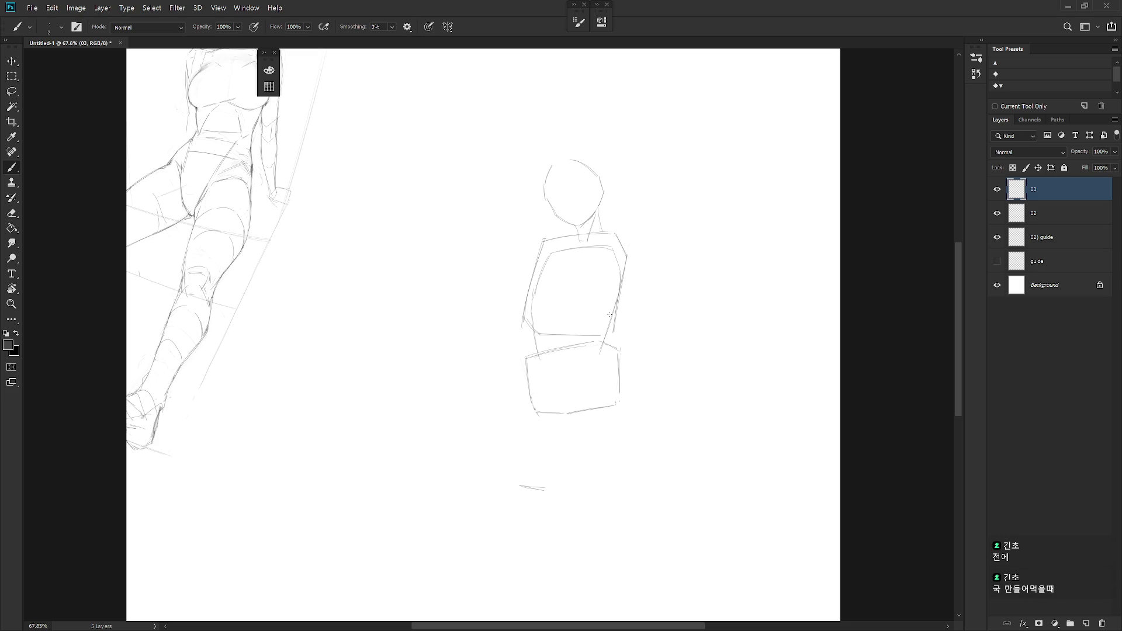
{"action": "left_click_drag", "start_coordinate": [614, 304], "coordinate": [600, 337]}
{"action": "key", "text": "e"}
{"action": "key", "text": "b"}
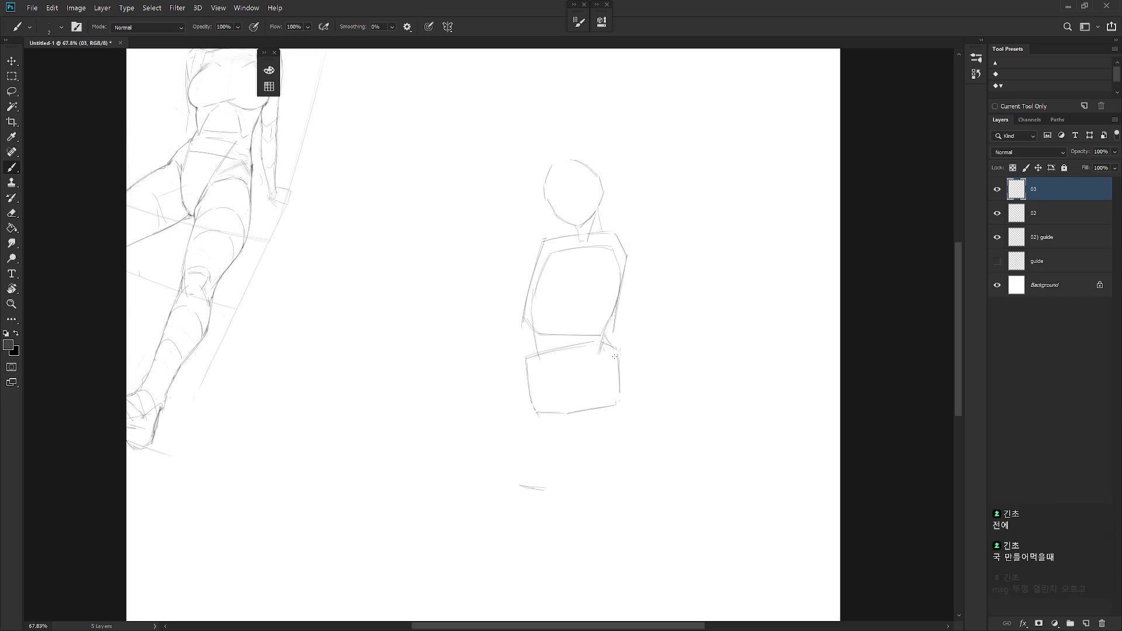
{"action": "left_click_drag", "start_coordinate": [538, 335], "coordinate": [529, 354]}
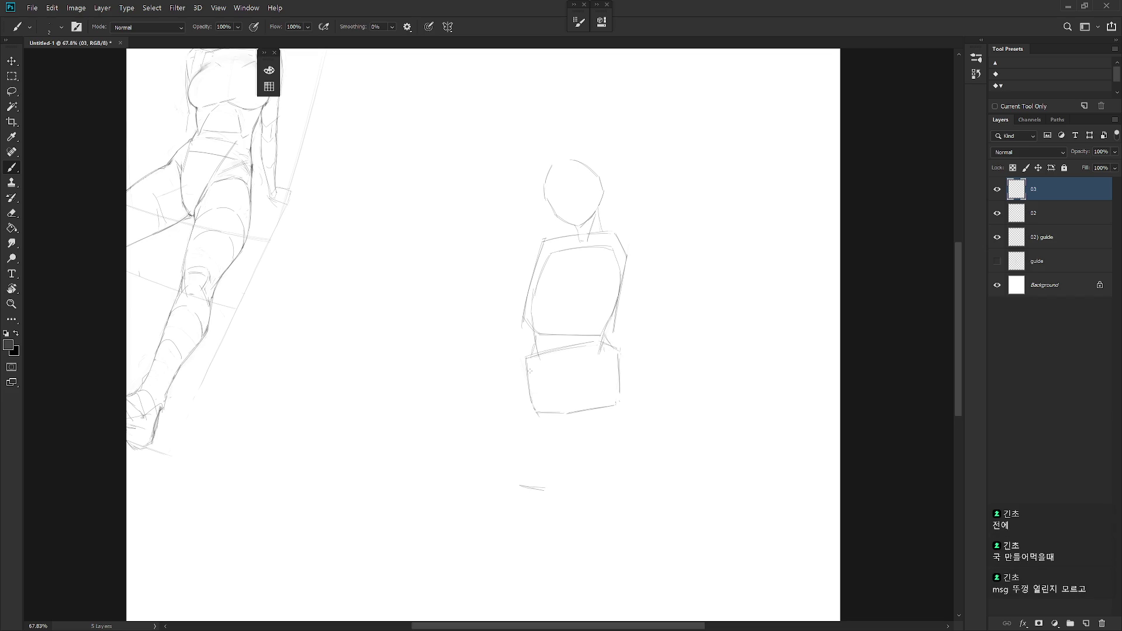
Step: Sketch the left and right chest curves, an inner left line and mid-torso contours
{"action": "key", "text": "e"}
{"action": "key", "text": "b"}
{"action": "left_click_drag", "start_coordinate": [547, 261], "coordinate": [532, 334]}
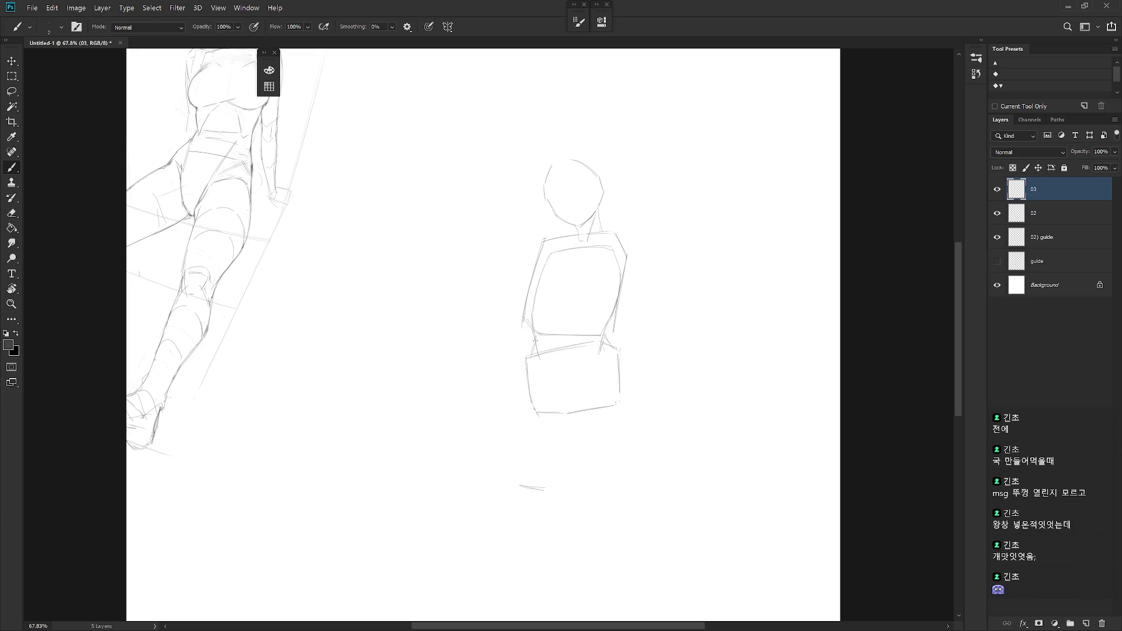
{"action": "left_click_drag", "start_coordinate": [548, 269], "coordinate": [520, 304]}
{"action": "left_click_drag", "start_coordinate": [561, 302], "coordinate": [585, 309]}
{"action": "left_click_drag", "start_coordinate": [583, 266], "coordinate": [612, 301]}
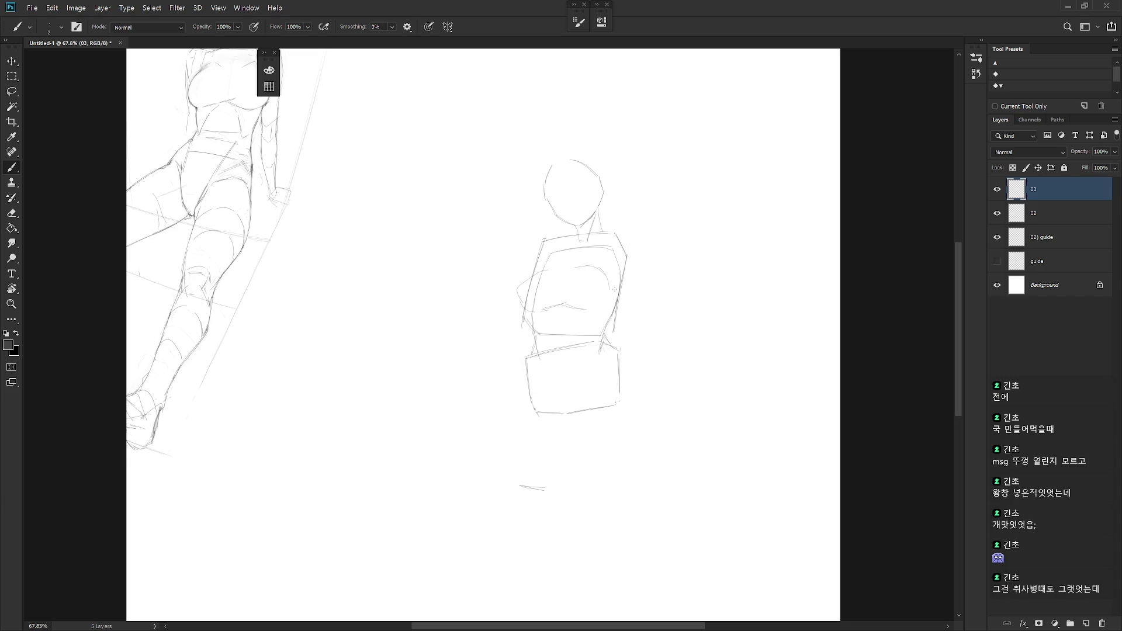
{"action": "left_click_drag", "start_coordinate": [602, 307], "coordinate": [609, 298]}
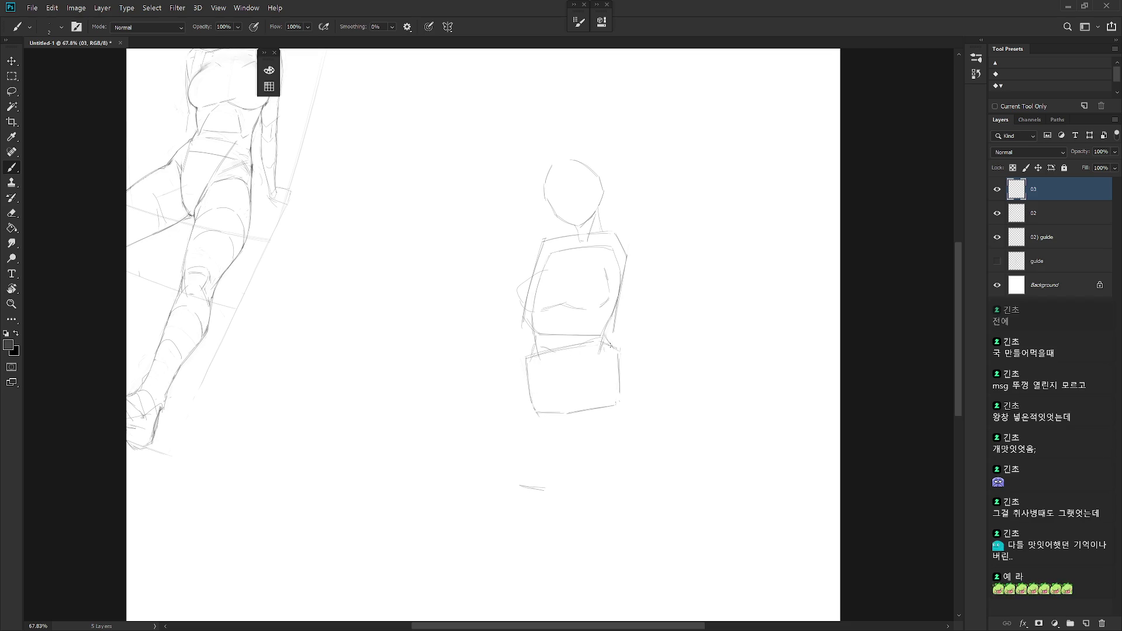
Step: Draw hip-joint circles at both lower pelvis corners, a diagonal line and a vertical centre line
{"action": "left_click_drag", "start_coordinate": [527, 417], "coordinate": [529, 409]}
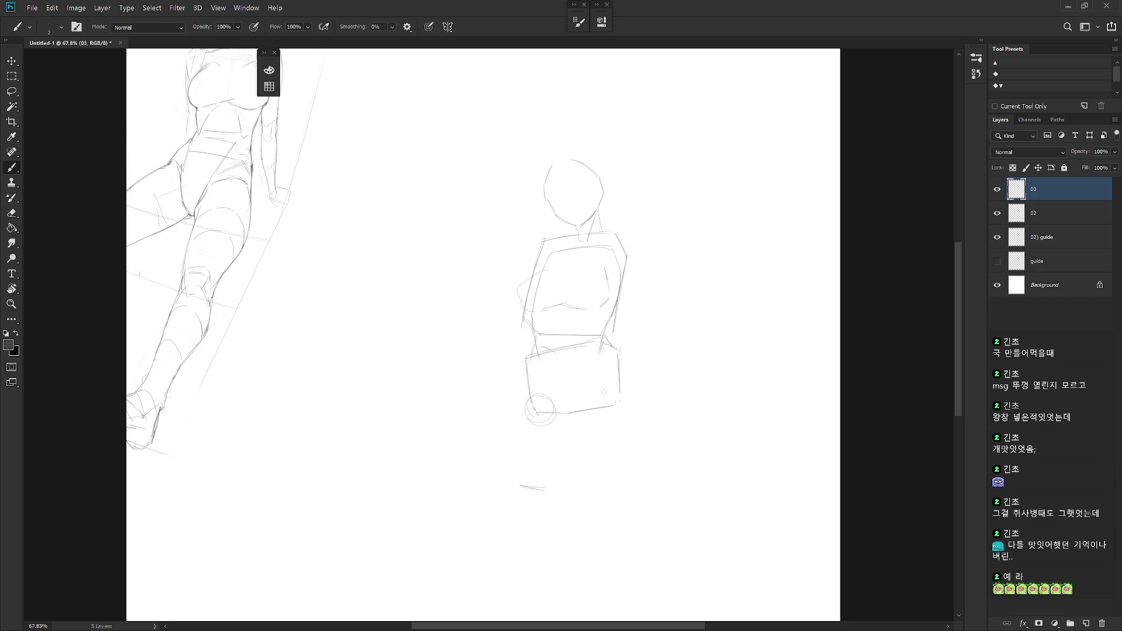
{"action": "mouse_move", "coordinate": [615, 410]}
{"action": "left_mouse_down"}
{"action": "mouse_move", "coordinate": [610, 387]}
{"action": "mouse_move", "coordinate": [605, 409]}
{"action": "left_mouse_up"}
{"action": "left_click_drag", "start_coordinate": [602, 337], "coordinate": [582, 362]}
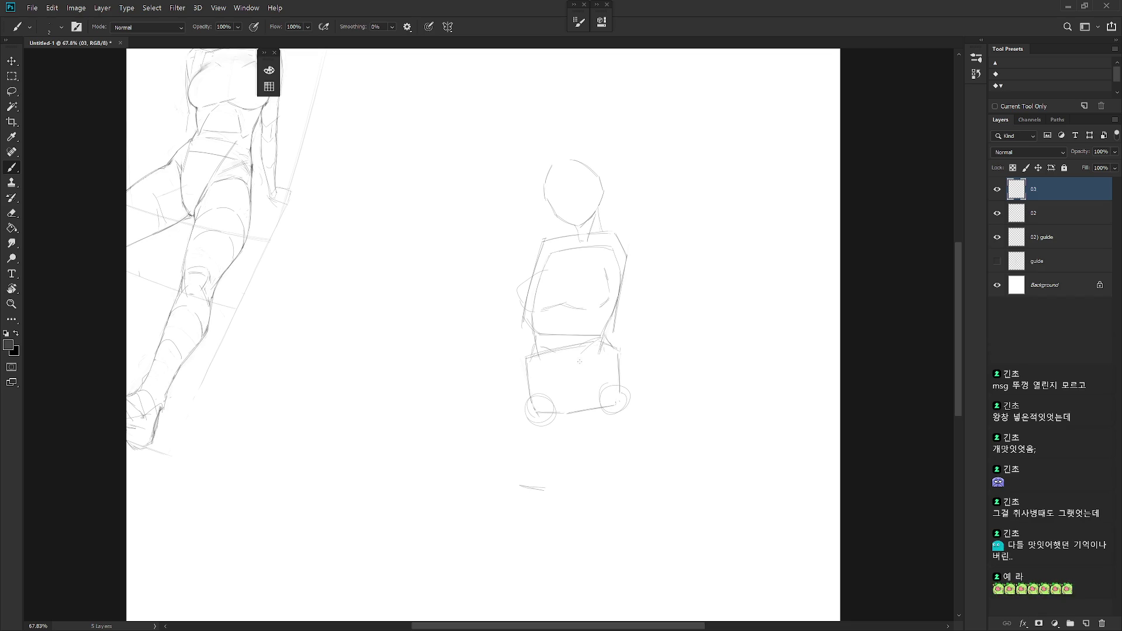
{"action": "mouse_move", "coordinate": [575, 406]}
{"action": "left_mouse_down"}
{"action": "mouse_move", "coordinate": [577, 375]}
{"action": "mouse_move", "coordinate": [532, 373]}
{"action": "left_mouse_up"}
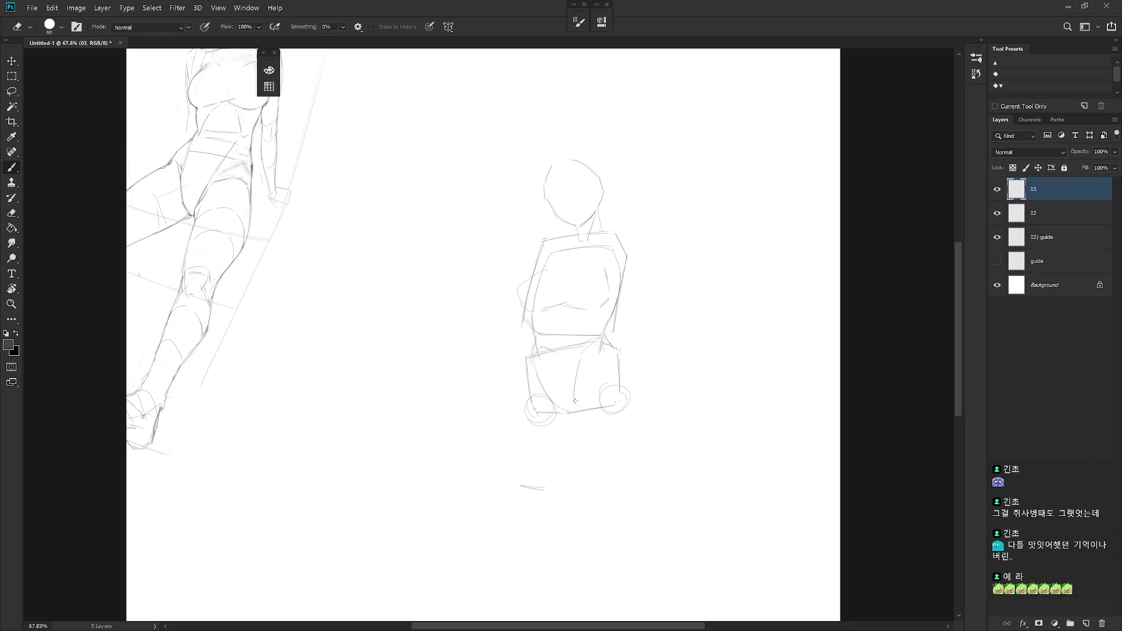
Step: Erase the lower centre line and redraw it slanted down to the hip base
{"action": "key", "text": "e"}
{"action": "left_click_drag", "start_coordinate": [574, 390], "coordinate": [572, 409]}
{"action": "key", "text": "b"}
{"action": "left_click_drag", "start_coordinate": [581, 357], "coordinate": [570, 395]}
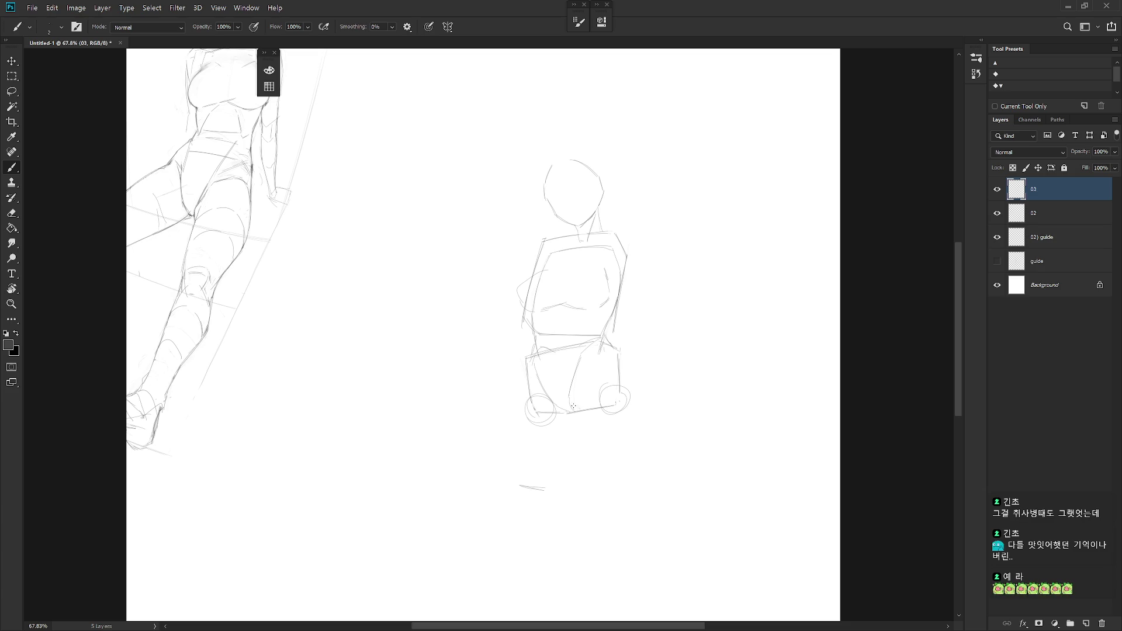
{"action": "left_click_drag", "start_coordinate": [569, 392], "coordinate": [576, 411]}
Step: Draw a long line down from the hip base to begin the leg
{"action": "key", "text": "e"}
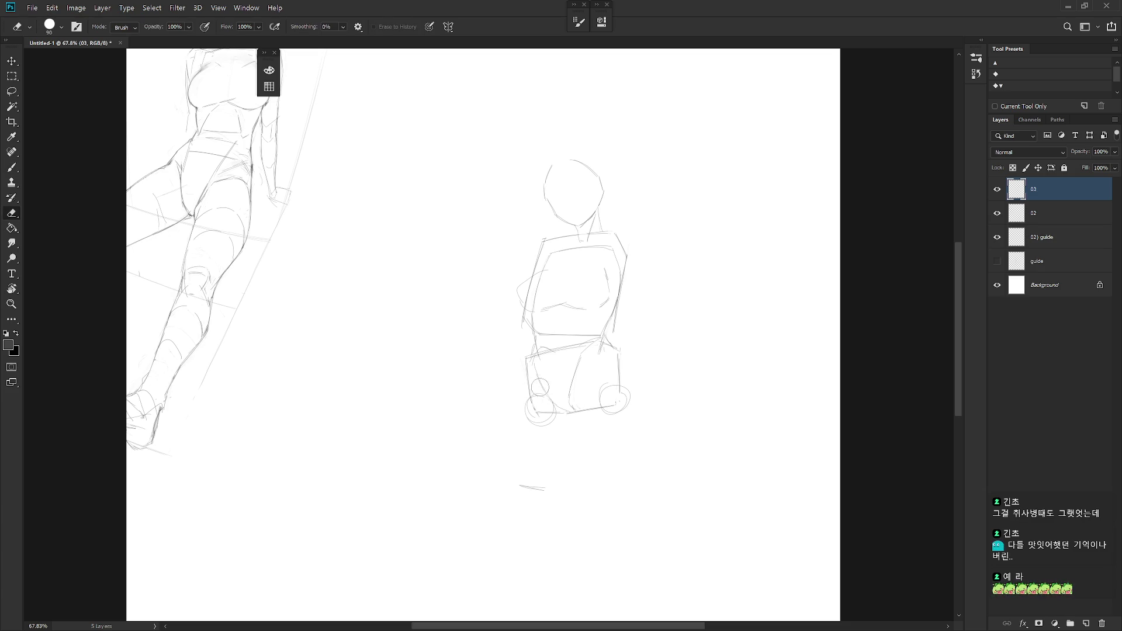
{"action": "key", "text": "b"}
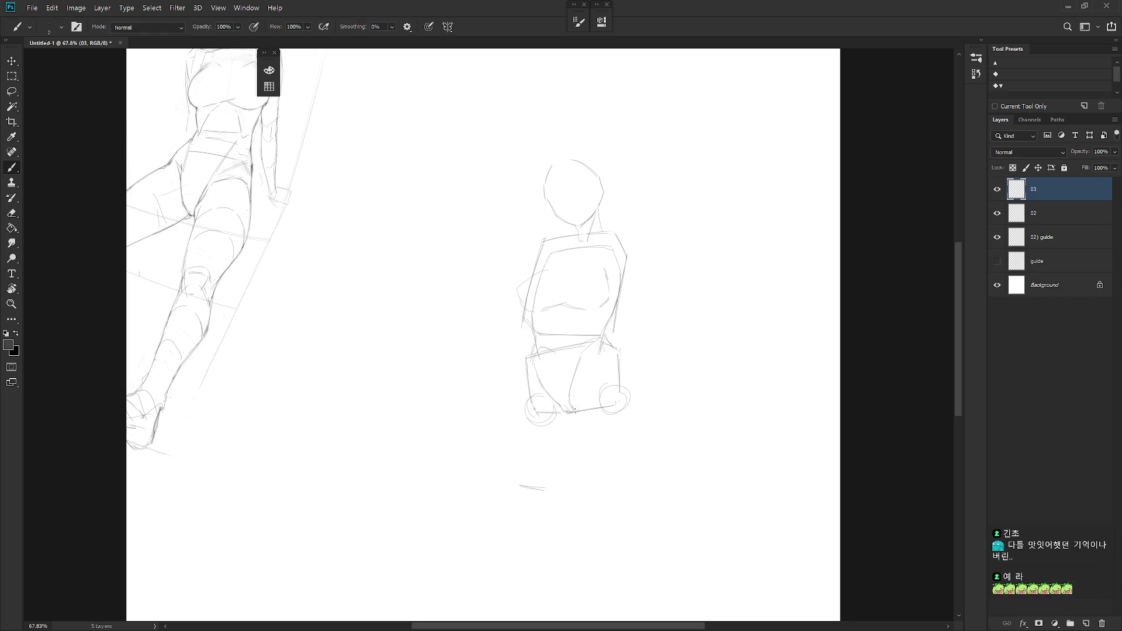
{"action": "key", "text": "e"}
{"action": "key", "text": "b"}
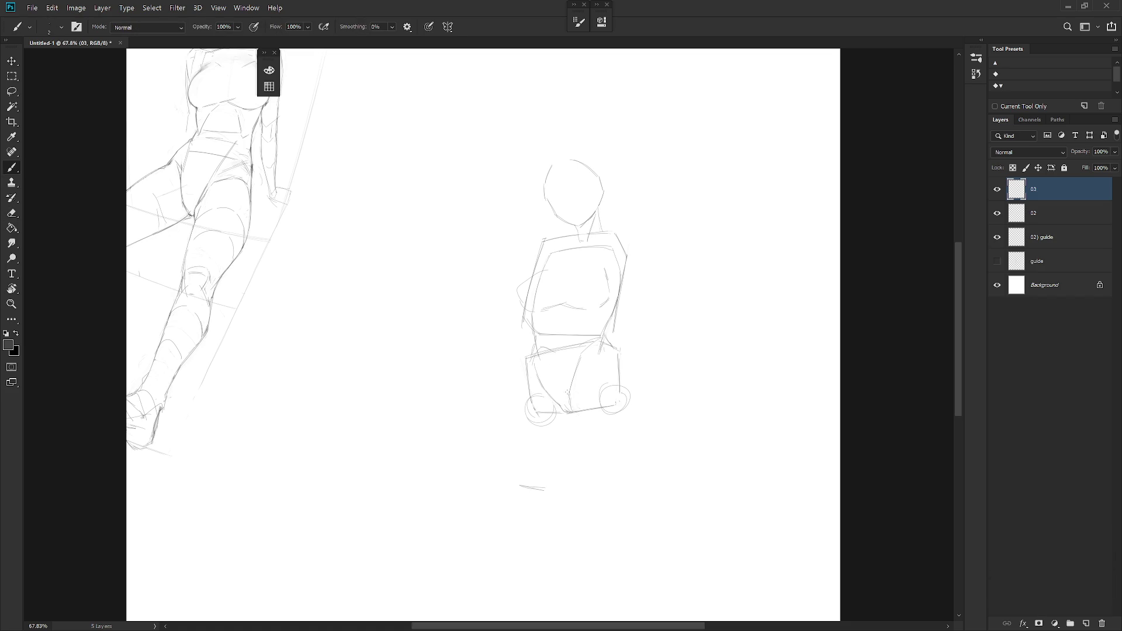
{"action": "left_click_drag", "start_coordinate": [567, 411], "coordinate": [566, 466]}
Step: Replace the line below the hips with inner and outer leg lines and a right hip contour
{"action": "key", "text": "ctrl+z"}
{"action": "left_click_drag", "start_coordinate": [573, 412], "coordinate": [588, 487]}
{"action": "left_click_drag", "start_coordinate": [618, 350], "coordinate": [634, 406]}
{"action": "left_click_drag", "start_coordinate": [634, 402], "coordinate": [614, 526]}
{"action": "left_click_drag", "start_coordinate": [578, 444], "coordinate": [581, 521]}
{"action": "left_click_drag", "start_coordinate": [578, 452], "coordinate": [583, 522]}
{"action": "scroll", "coordinate": [643, 430], "scroll_direction": "down", "scroll_amount": 3, "text": "alt"}
{"action": "mouse_move", "coordinate": [629, 393]}
{"action": "left_mouse_down"}
{"action": "mouse_move", "coordinate": [614, 450]}
{"action": "mouse_move", "coordinate": [599, 437]}
{"action": "left_mouse_up"}
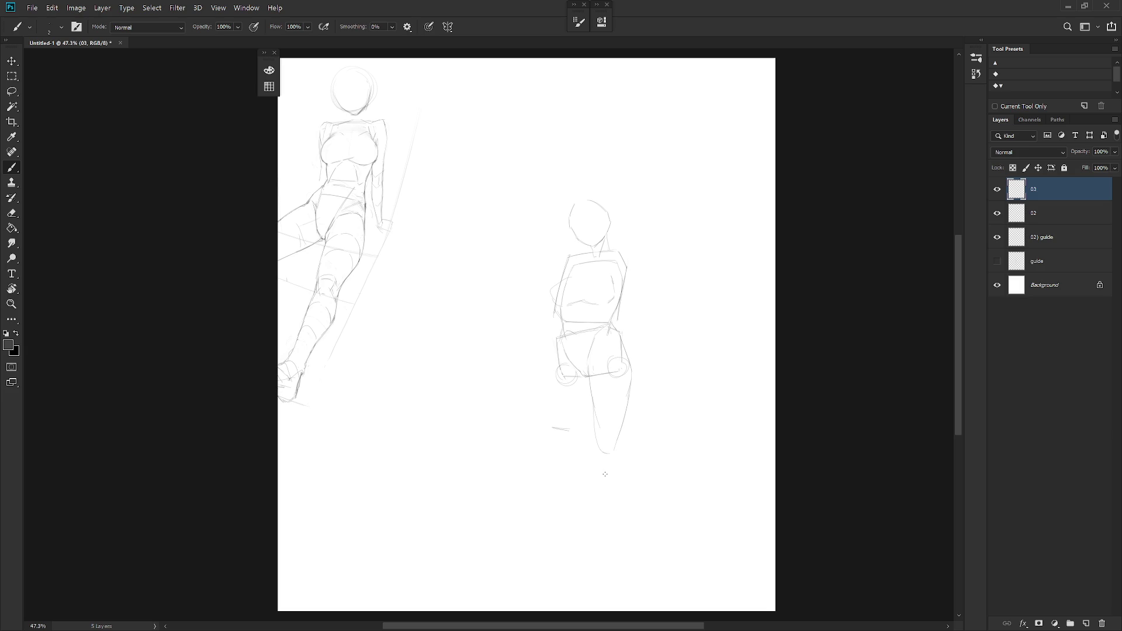
{"action": "scroll", "coordinate": [603, 257], "scroll_direction": "up", "scroll_amount": 3}
Step: Lasso and delete the shoulder strokes around the neck, then loop-select the head
{"action": "key", "text": "l"}
{"action": "mouse_move", "coordinate": [586, 255]}
{"action": "left_mouse_down"}
{"action": "mouse_move", "coordinate": [565, 268]}
{"action": "mouse_move", "coordinate": [618, 251]}
{"action": "left_mouse_up"}
{"action": "key", "text": "Delete"}
{"action": "key", "text": "Delete"}
{"action": "key", "text": "ctrl+d"}
{"action": "left_click_drag", "start_coordinate": [631, 252], "coordinate": [604, 262]}
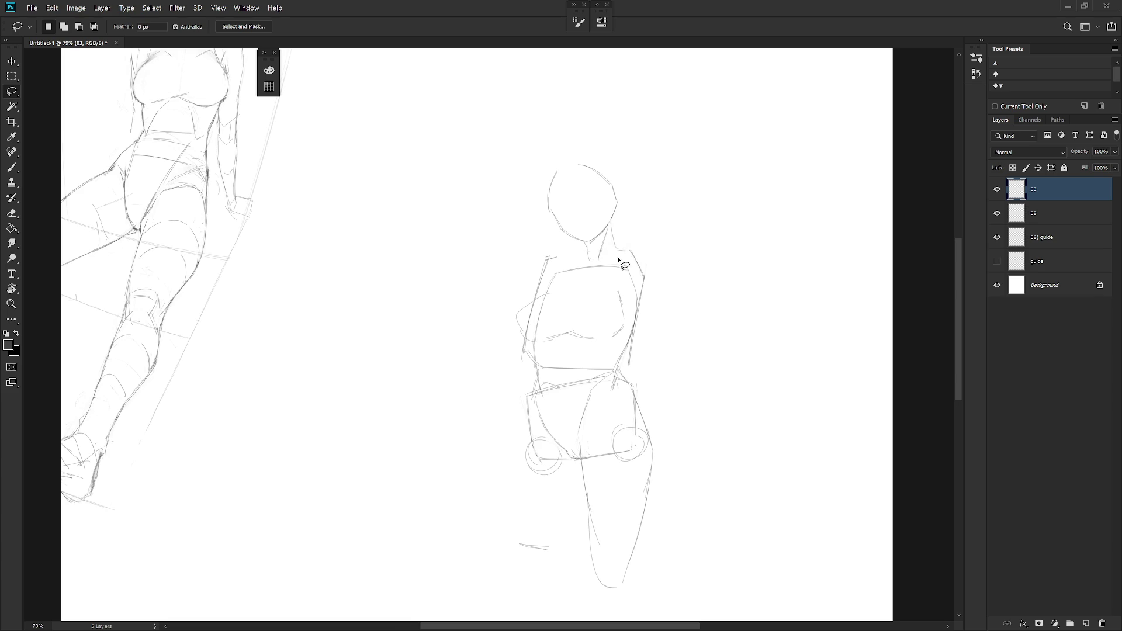
Step: Free-transform the selected head, apply it and deselect
{"action": "key", "text": "ctrl+t"}
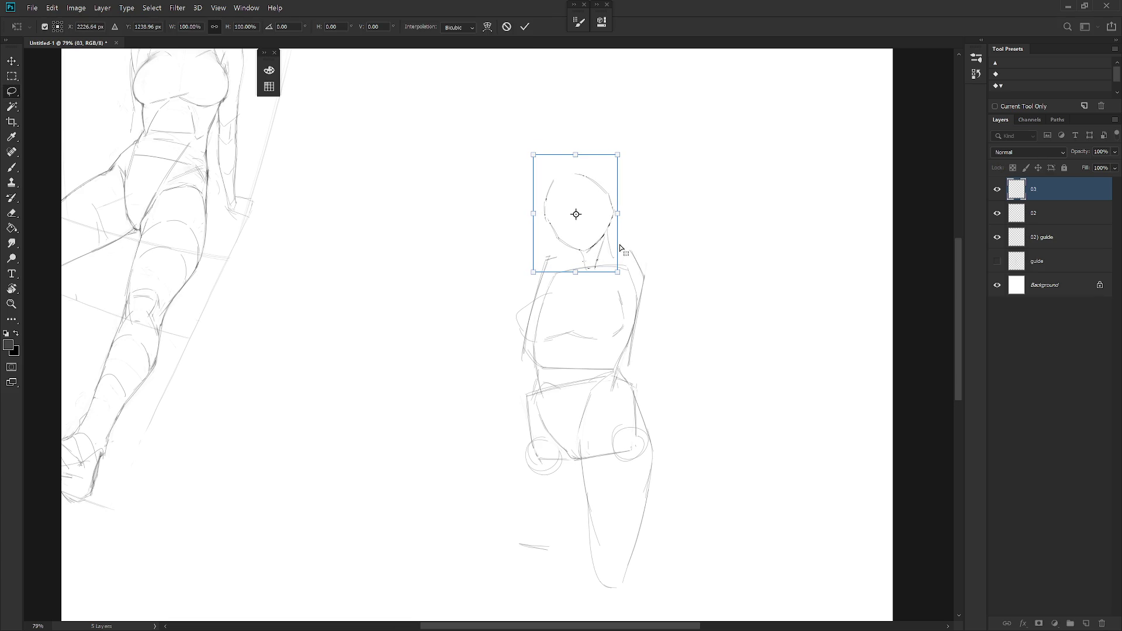
{"action": "key", "text": "Return"}
{"action": "key", "text": "ctrl+d"}
{"action": "key", "text": "b"}
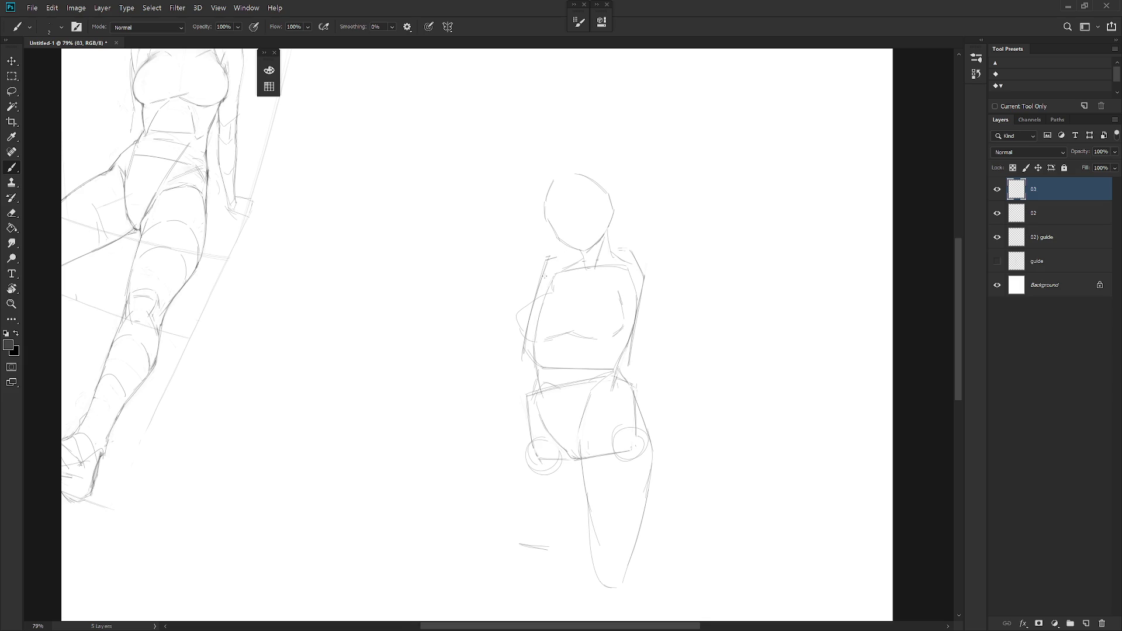
{"action": "key", "text": "l"}
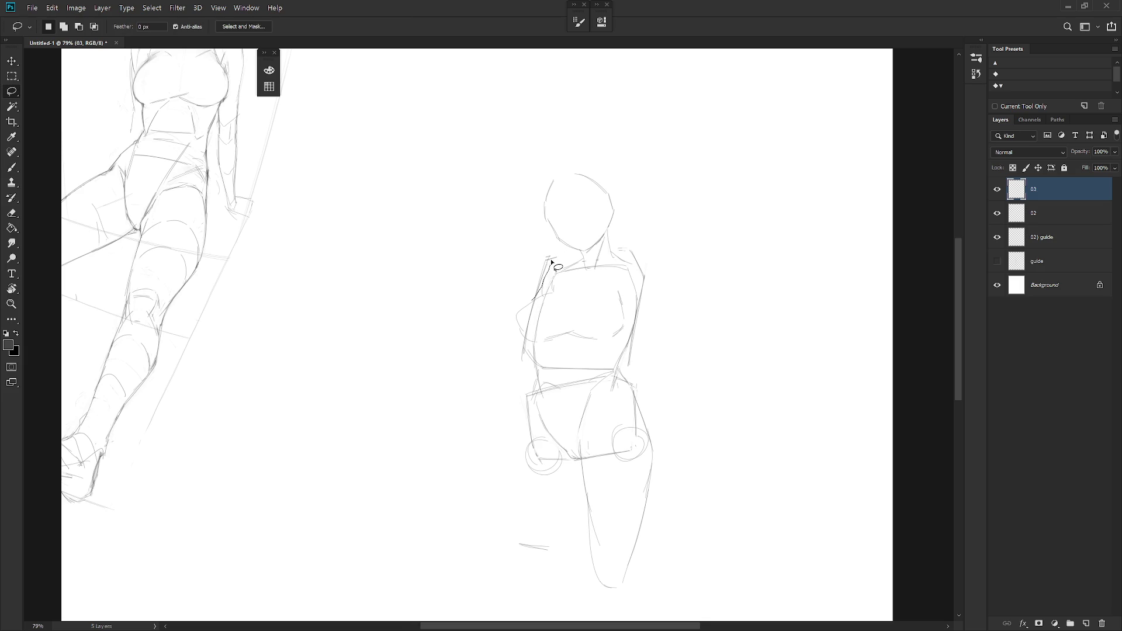
{"action": "key", "text": "b"}
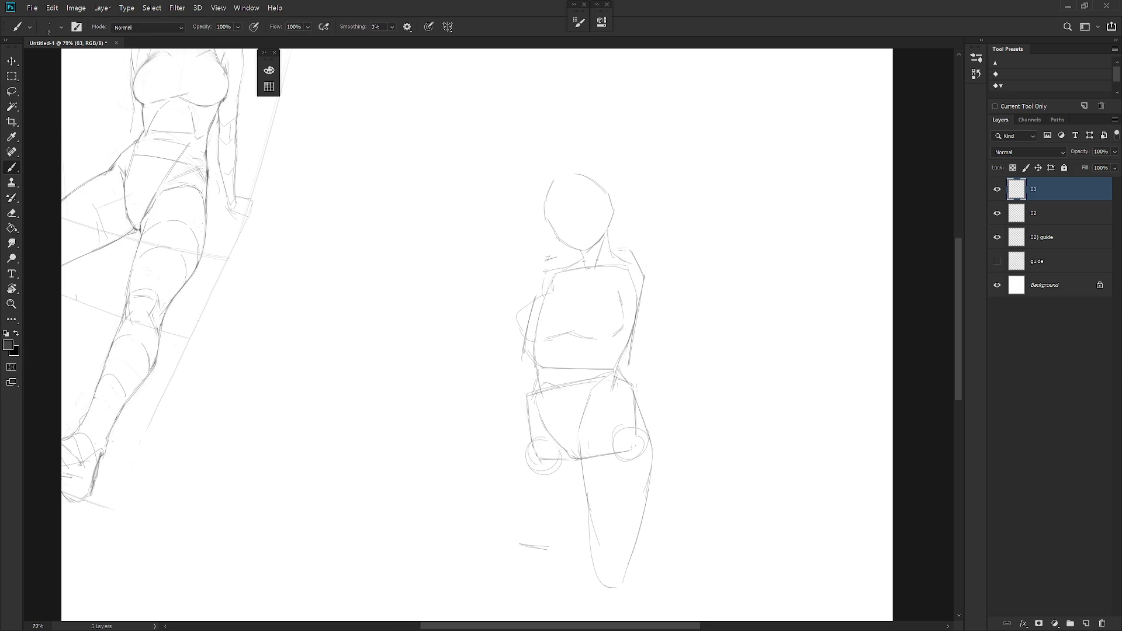
Step: Rework the shoulder strokes, erase lines near the neck and draw the neck's right side
{"action": "mouse_move", "coordinate": [625, 262]}
{"action": "left_mouse_down"}
{"action": "mouse_move", "coordinate": [641, 277]}
{"action": "mouse_move", "coordinate": [612, 258]}
{"action": "mouse_move", "coordinate": [633, 263]}
{"action": "mouse_move", "coordinate": [561, 272]}
{"action": "mouse_move", "coordinate": [630, 255]}
{"action": "left_mouse_up"}
{"action": "key", "text": "ctrl+z"}
{"action": "key", "text": "e"}
{"action": "key", "text": "b"}
{"action": "key", "text": "e"}
{"action": "key", "text": "b"}
{"action": "key", "text": "e"}
{"action": "key", "text": "b"}
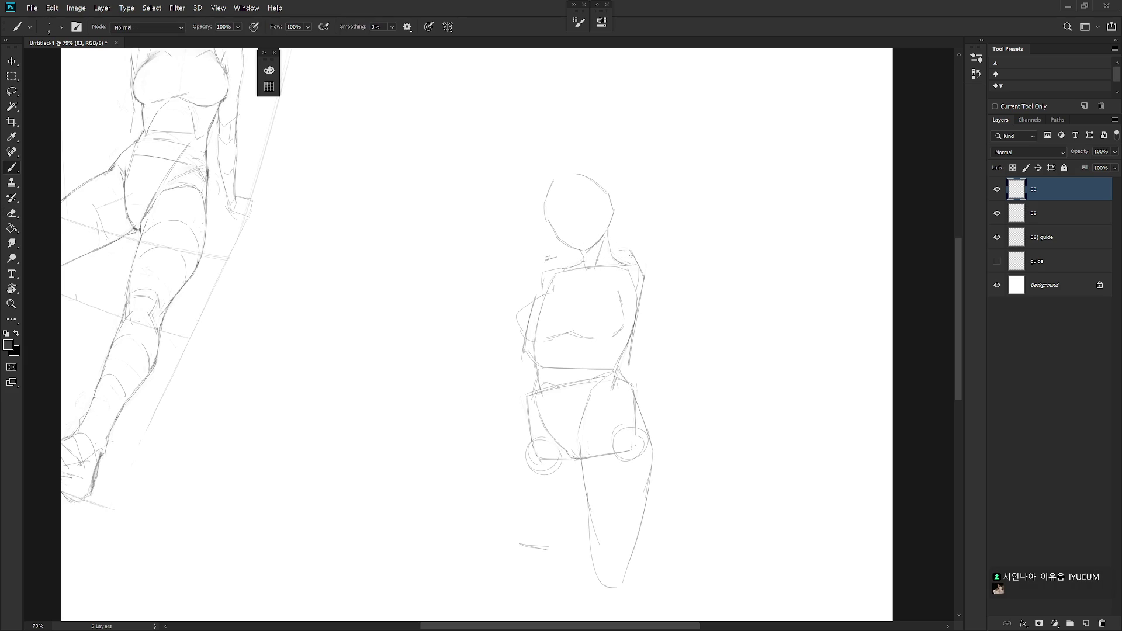
{"action": "key", "text": "e"}
{"action": "key", "text": "b"}
{"action": "left_click_drag", "start_coordinate": [609, 233], "coordinate": [606, 257]}
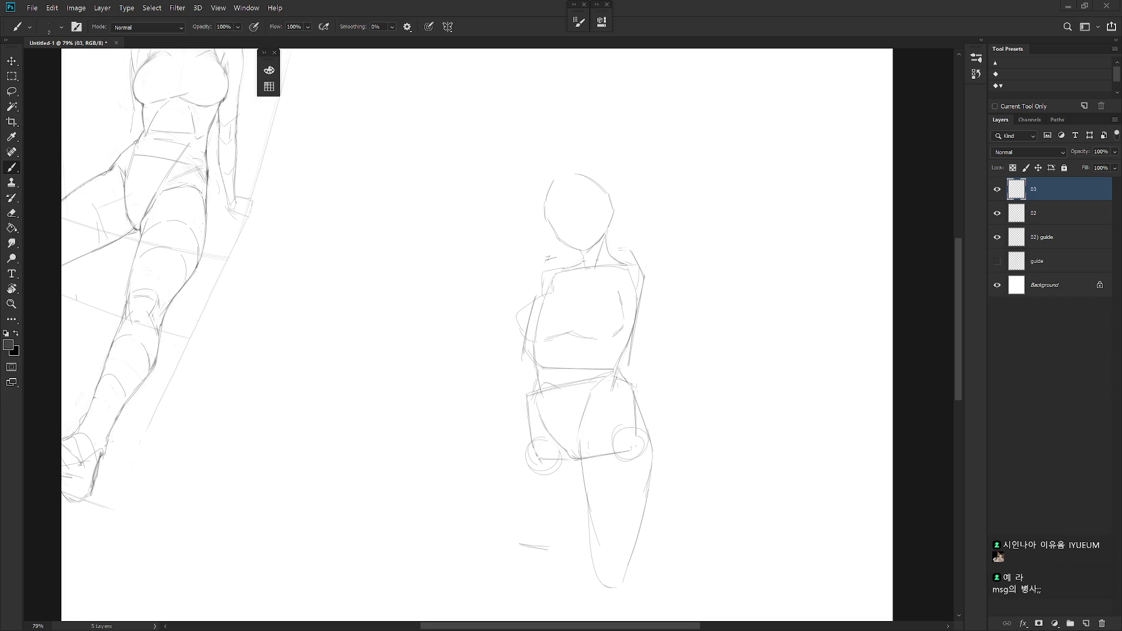
Step: Sketch faint left hip and thigh strokes, redrawing the left hip contour after undos
{"action": "scroll", "coordinate": [672, 338], "scroll_direction": "down", "scroll_amount": 2}
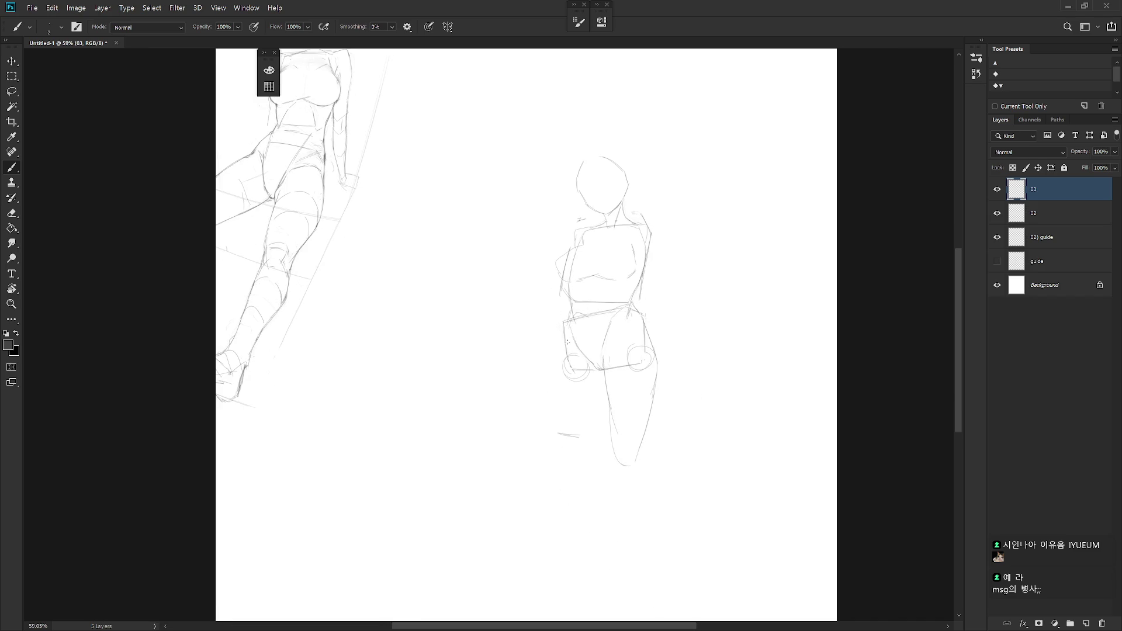
{"action": "left_click_drag", "start_coordinate": [569, 343], "coordinate": [557, 410]}
{"action": "key", "text": "ctrl+z"}
{"action": "key", "text": "ctrl+z"}
{"action": "left_click_drag", "start_coordinate": [559, 380], "coordinate": [555, 409]}
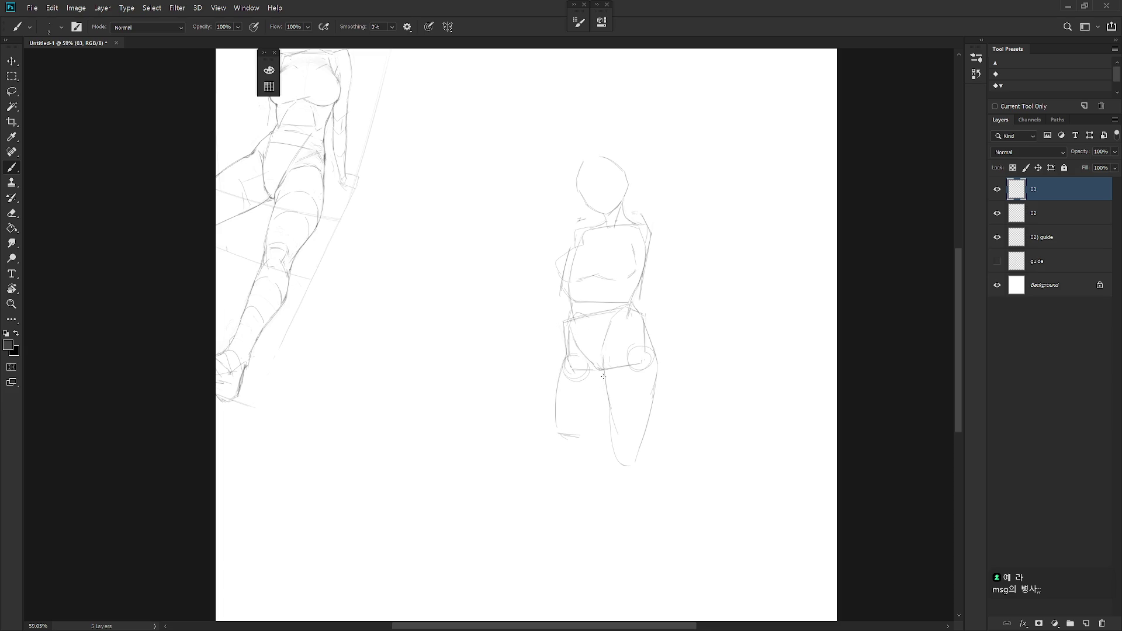
{"action": "mouse_move", "coordinate": [599, 384]}
{"action": "left_mouse_down"}
{"action": "mouse_move", "coordinate": [606, 393]}
{"action": "mouse_move", "coordinate": [585, 432]}
{"action": "left_mouse_up"}
{"action": "key", "text": "ctrl+z"}
{"action": "key", "text": "ctrl+z"}
{"action": "key", "text": "ctrl+z"}
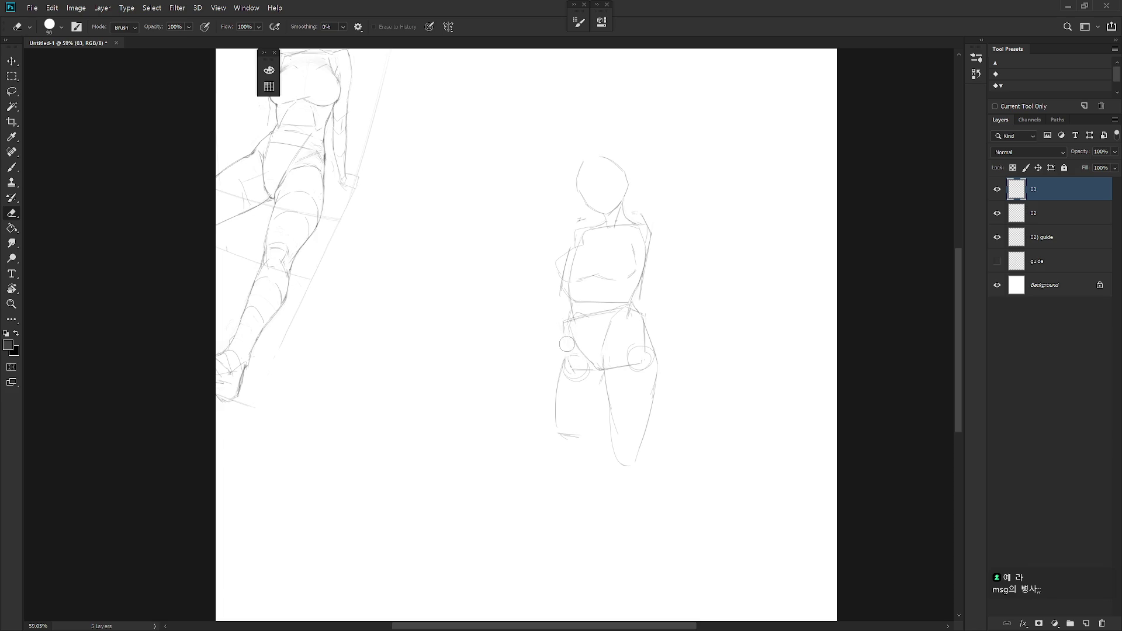
{"action": "left_click_drag", "start_coordinate": [565, 360], "coordinate": [571, 320]}
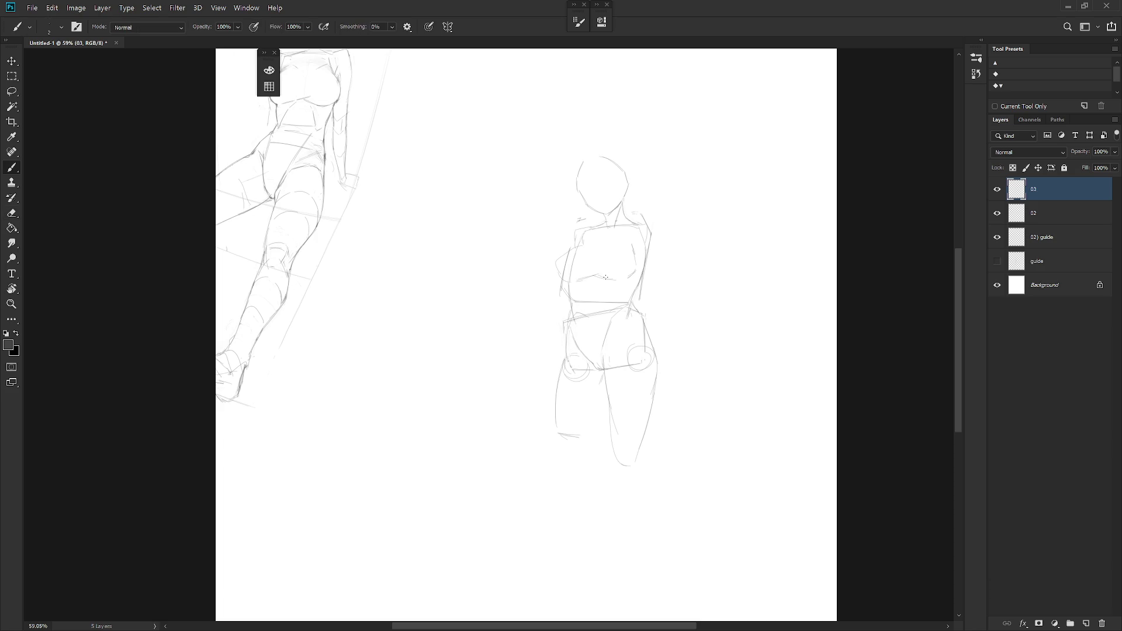
{"action": "key", "text": "e"}
{"action": "key", "text": "b"}
{"action": "key", "text": "e"}
{"action": "key", "text": "b"}
{"action": "key", "text": "e"}
{"action": "key", "text": "b"}
Step: Redraw the left thigh line lower and retry the inner left thigh line several times
{"action": "left_click_drag", "start_coordinate": [558, 380], "coordinate": [555, 431]}
{"action": "key", "text": "ctrl+z"}
{"action": "left_click_drag", "start_coordinate": [553, 402], "coordinate": [557, 446]}
{"action": "left_click_drag", "start_coordinate": [597, 388], "coordinate": [588, 437]}
{"action": "key", "text": "ctrl+z"}
{"action": "left_click_drag", "start_coordinate": [594, 421], "coordinate": [581, 469]}
{"action": "key", "text": "ctrl+z"}
{"action": "key", "text": "ctrl+z"}
{"action": "left_click_drag", "start_coordinate": [598, 411], "coordinate": [584, 457]}
{"action": "key", "text": "ctrl+z"}
{"action": "mouse_move", "coordinate": [600, 404]}
{"action": "left_mouse_down"}
{"action": "mouse_move", "coordinate": [587, 445]}
{"action": "mouse_move", "coordinate": [561, 465]}
{"action": "left_mouse_up"}
{"action": "key", "text": "ctrl+z"}
{"action": "key", "text": "ctrl+z"}
{"action": "key", "text": "ctrl+z"}
{"action": "scroll", "coordinate": [647, 403], "scroll_direction": "down", "scroll_amount": 3}
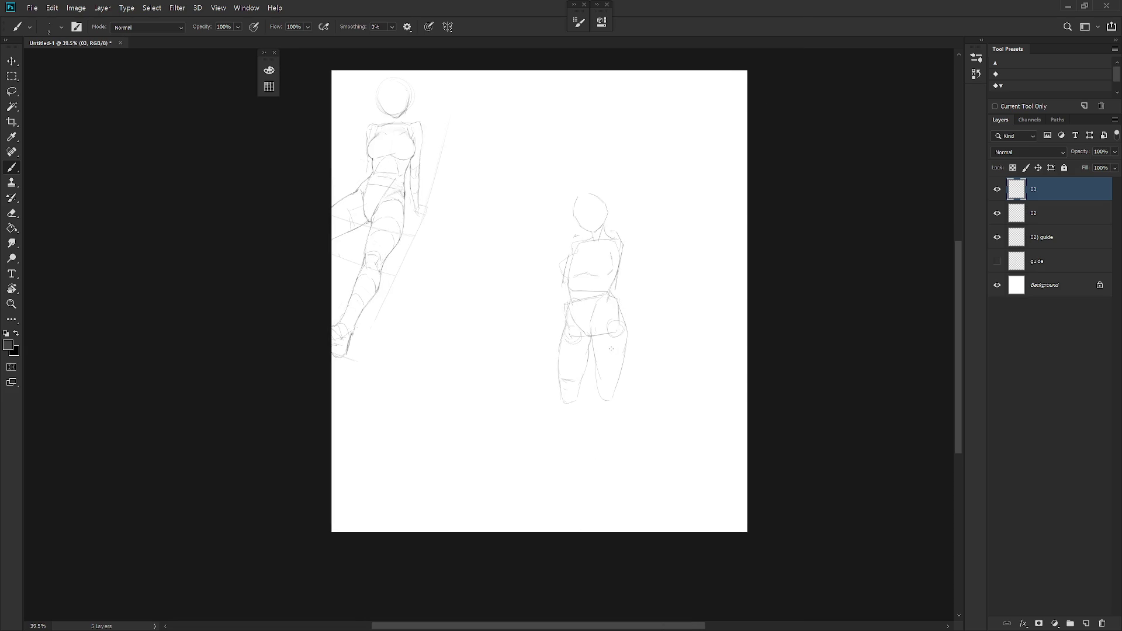
Step: Zoom in and draw the inner leg line from the crotch and a straight line across the right thigh
{"action": "scroll", "coordinate": [626, 368], "scroll_direction": "up", "scroll_amount": 1}
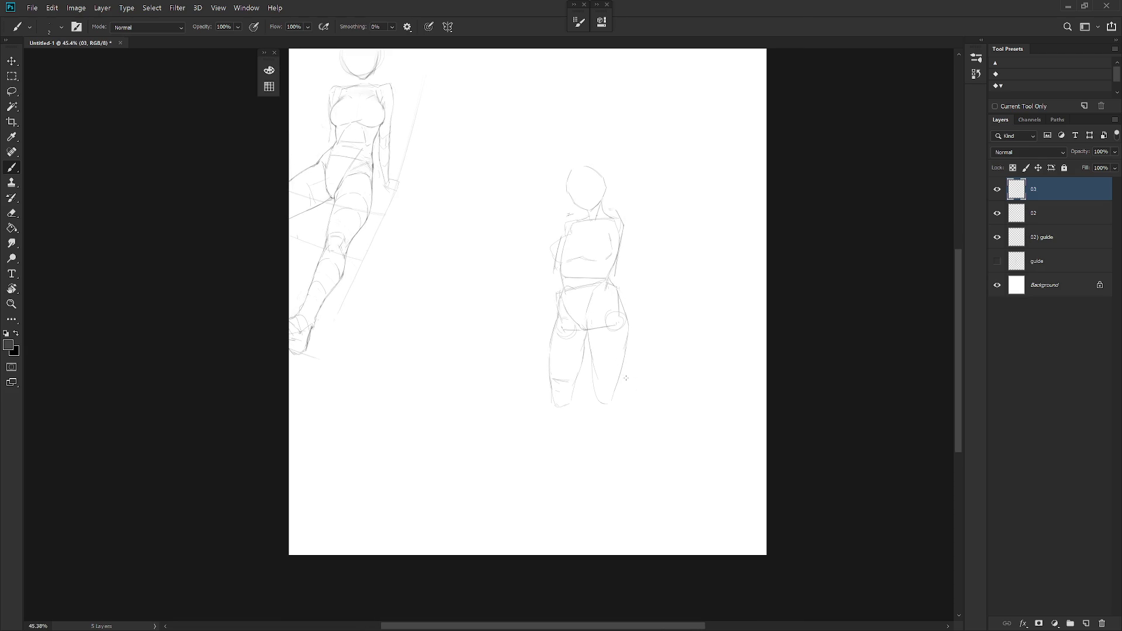
{"action": "scroll", "coordinate": [593, 323], "scroll_direction": "up", "scroll_amount": 2}
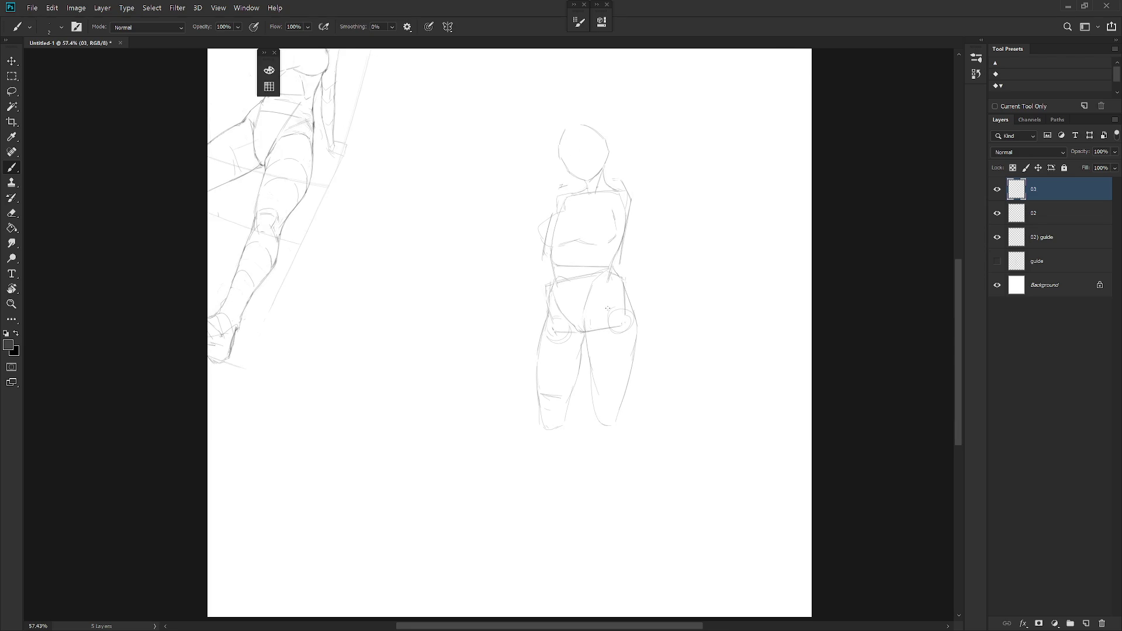
{"action": "key", "text": "e"}
{"action": "key", "text": "b"}
{"action": "key", "text": "ctrl+z"}
{"action": "left_click_drag", "start_coordinate": [587, 334], "coordinate": [590, 373]}
{"action": "key", "text": "ctrl+z"}
Step: Arc contours across the left thigh and run the right thigh's inner contour to the knee
{"action": "key", "text": "ctrl+z"}
{"action": "left_click_drag", "start_coordinate": [594, 383], "coordinate": [628, 384]}
{"action": "left_click_drag", "start_coordinate": [538, 354], "coordinate": [581, 357]}
{"action": "left_click_drag", "start_coordinate": [591, 375], "coordinate": [591, 420]}
{"action": "key", "text": "ctrl+z"}
{"action": "left_click_drag", "start_coordinate": [590, 359], "coordinate": [619, 428]}
{"action": "key", "text": "e"}
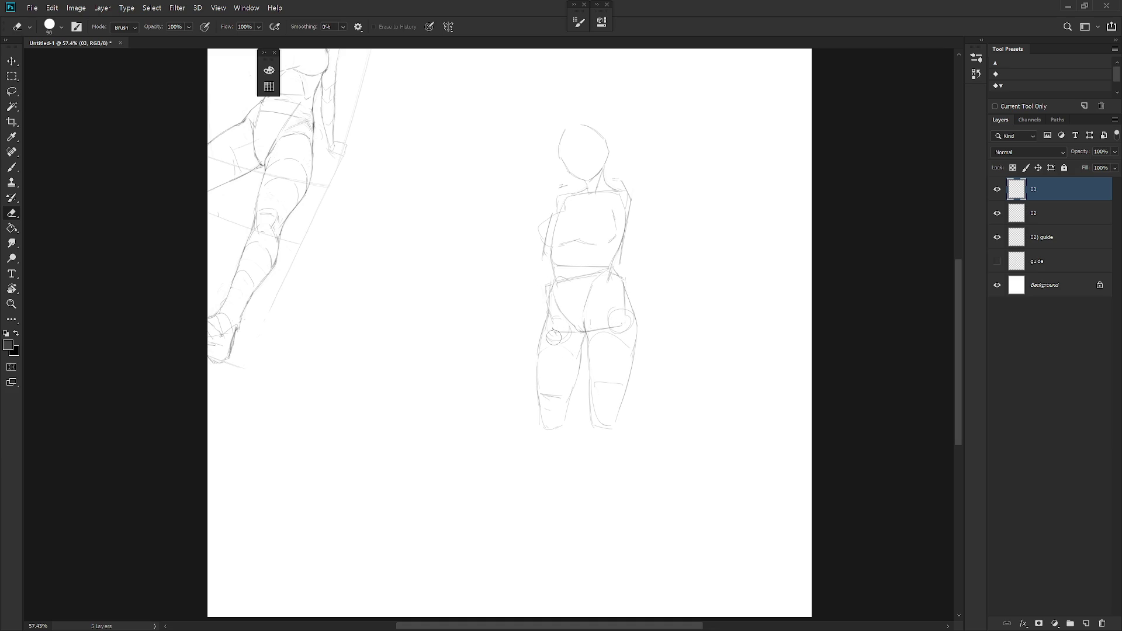
{"action": "key", "text": "b"}
{"action": "left_click_drag", "start_coordinate": [540, 352], "coordinate": [566, 350]}
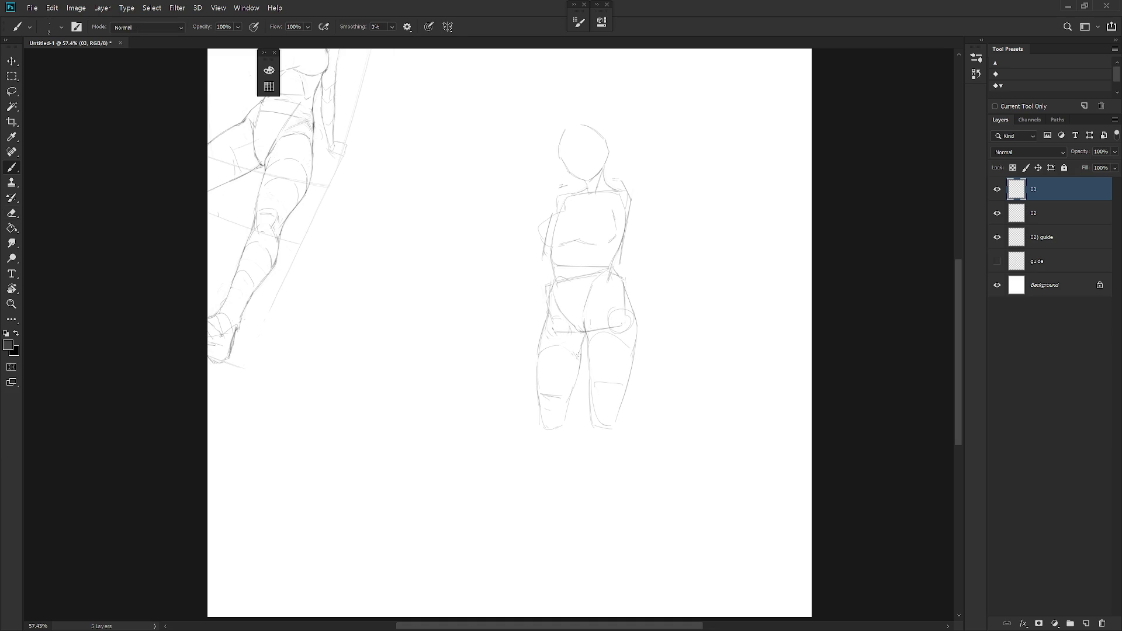
{"action": "left_click_drag", "start_coordinate": [580, 345], "coordinate": [576, 361]}
{"action": "scroll", "coordinate": [630, 383], "scroll_direction": "down", "scroll_amount": 1}
Step: Extend the right leg's shin and calf lines down to the ankle, erasing and redoing weak strokes
{"action": "left_click_drag", "start_coordinate": [595, 385], "coordinate": [597, 417]}
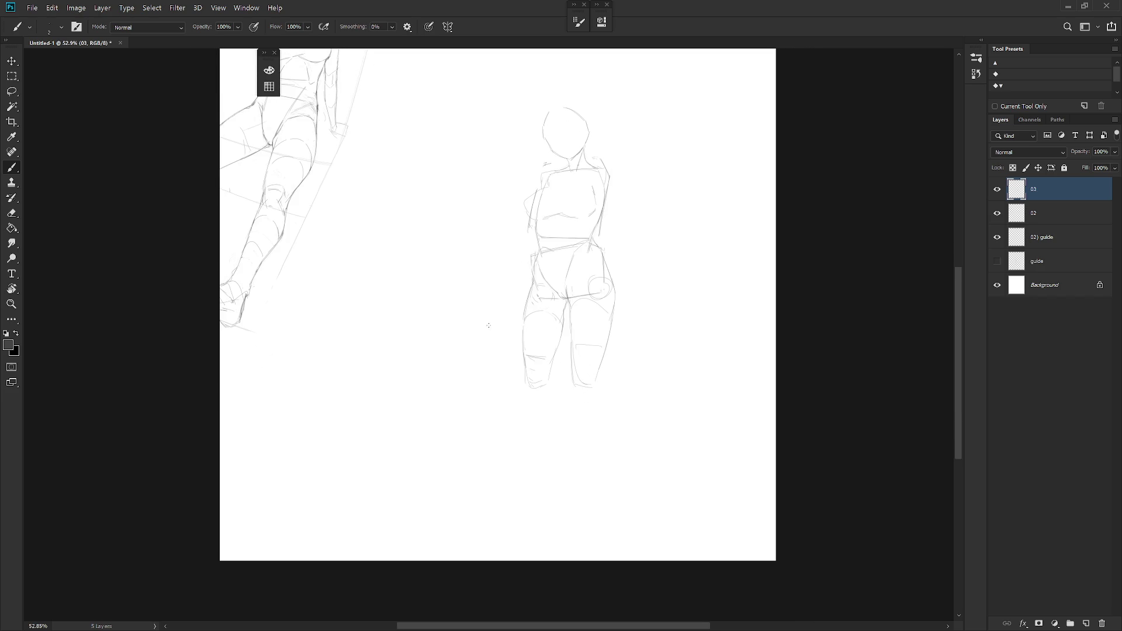
{"action": "left_click_drag", "start_coordinate": [479, 325], "coordinate": [510, 330]}
{"action": "left_click_drag", "start_coordinate": [598, 374], "coordinate": [600, 387]}
{"action": "left_click_drag", "start_coordinate": [598, 418], "coordinate": [582, 427]}
{"action": "key", "text": "shift+b"}
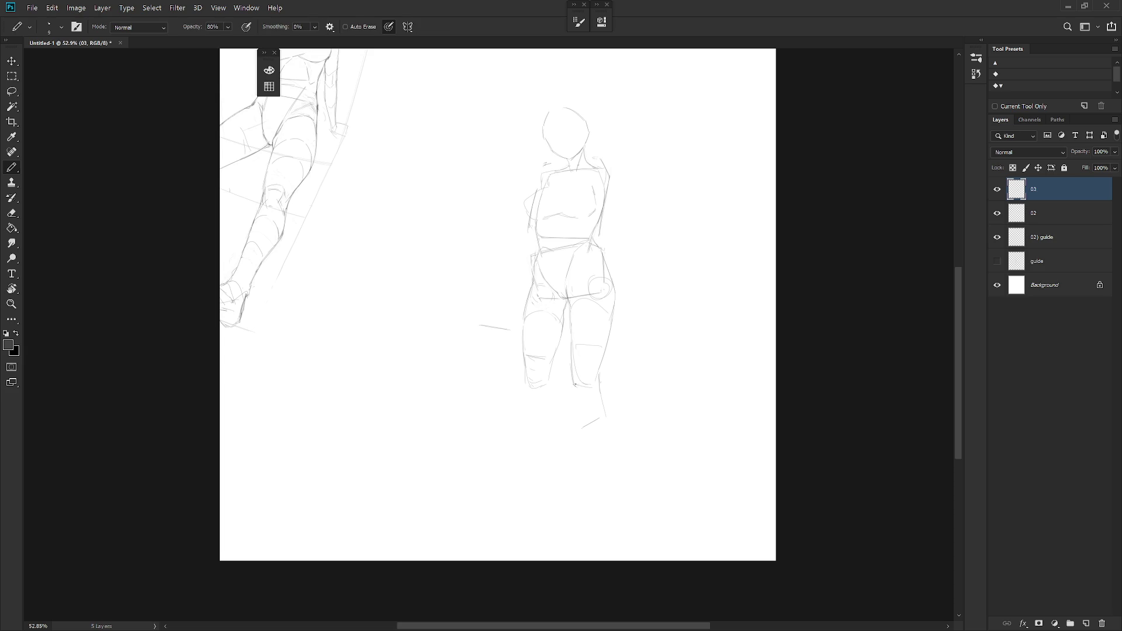
{"action": "key", "text": "ctrl+z"}
{"action": "key", "text": "e"}
{"action": "mouse_move", "coordinate": [598, 412]}
{"action": "left_mouse_down"}
{"action": "mouse_move", "coordinate": [586, 426]}
{"action": "mouse_move", "coordinate": [608, 422]}
{"action": "left_mouse_up"}
{"action": "key", "text": "b"}
{"action": "key", "text": "shift+b"}
{"action": "mouse_move", "coordinate": [579, 410]}
{"action": "left_mouse_down"}
{"action": "mouse_move", "coordinate": [610, 414]}
{"action": "mouse_move", "coordinate": [602, 486]}
{"action": "left_mouse_up"}
{"action": "left_click_drag", "start_coordinate": [577, 399], "coordinate": [588, 492]}
{"action": "key", "text": "ctrl+z"}
{"action": "key", "text": "ctrl+z"}
Step: Lasso the head and torso, raise them about 42 px, and touch up the torso lines
{"action": "scroll", "coordinate": [607, 462], "scroll_direction": "up", "scroll_amount": 2}
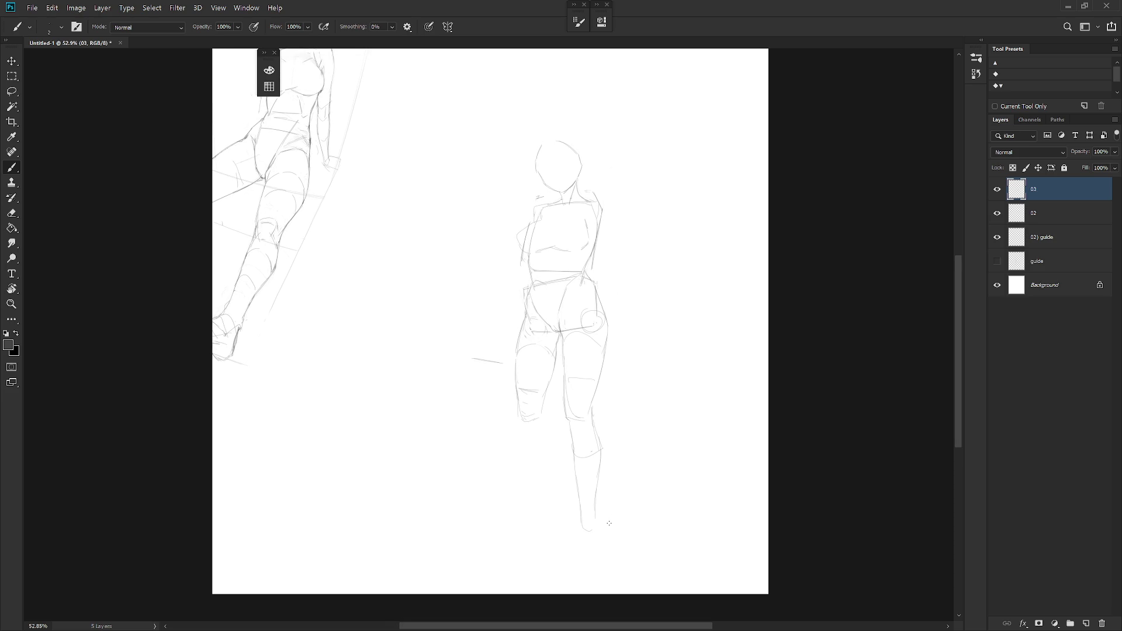
{"action": "key", "text": "e"}
{"action": "key", "text": "b"}
{"action": "key", "text": "l"}
{"action": "mouse_move", "coordinate": [529, 283]}
{"action": "left_mouse_down"}
{"action": "mouse_move", "coordinate": [581, 278]}
{"action": "mouse_move", "coordinate": [523, 281]}
{"action": "left_mouse_up"}
{"action": "key", "text": "ctrl+t"}
{"action": "left_click_drag", "start_coordinate": [591, 262], "coordinate": [591, 246]}
{"action": "key", "text": "Return"}
{"action": "key", "text": "ctrl+d"}
{"action": "key", "text": "b"}
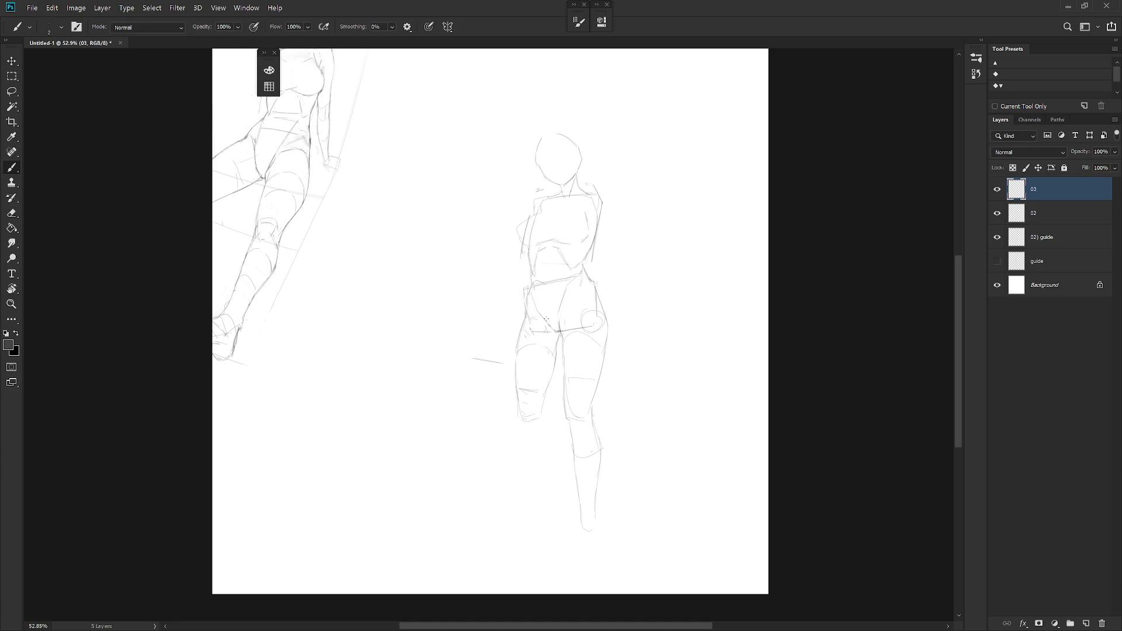
{"action": "key", "text": "e"}
{"action": "key", "text": "b"}
{"action": "scroll", "coordinate": [594, 360], "scroll_direction": "down", "scroll_amount": 2}
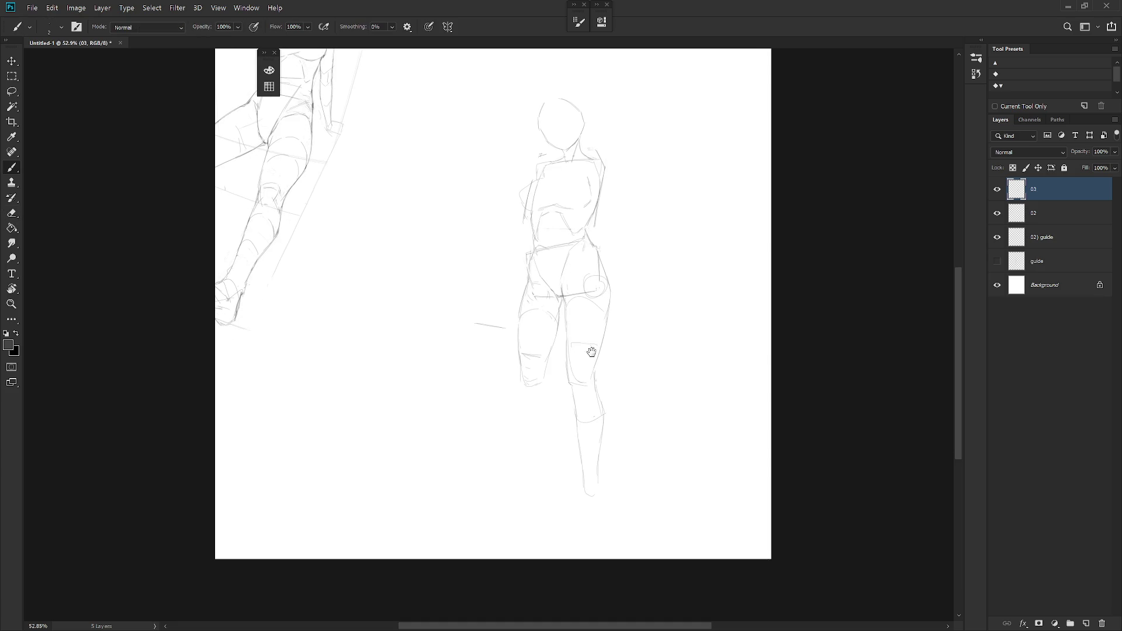
Step: Draw the outer, back and inner calf contours of the lower left leg down to the ankle
{"action": "left_click_drag", "start_coordinate": [545, 358], "coordinate": [543, 383]}
{"action": "key", "text": "e"}
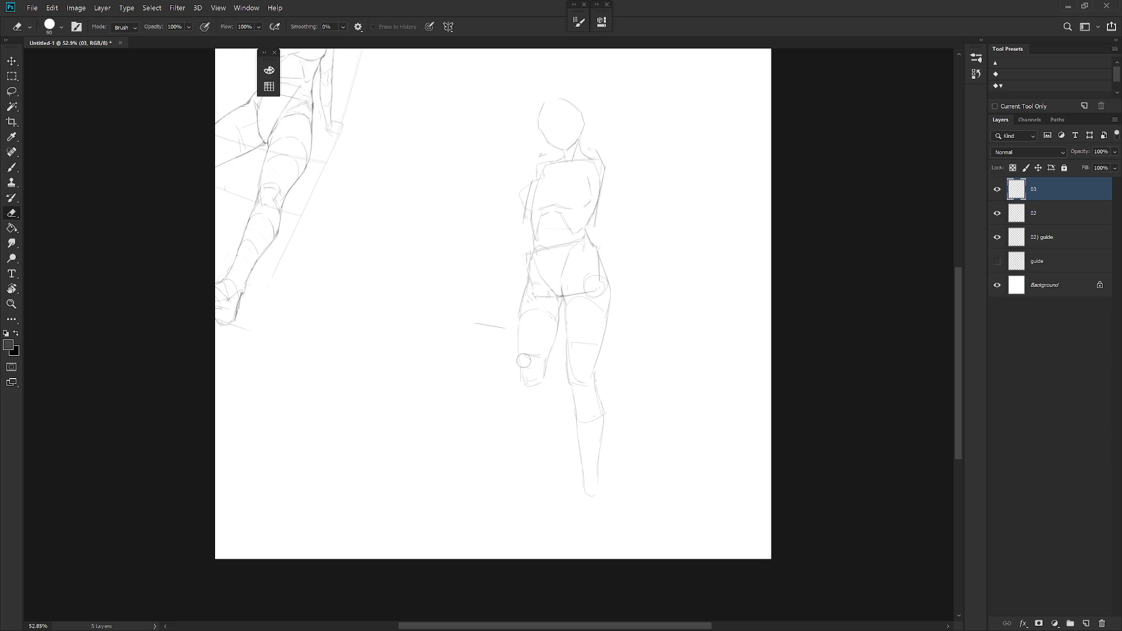
{"action": "key", "text": "b"}
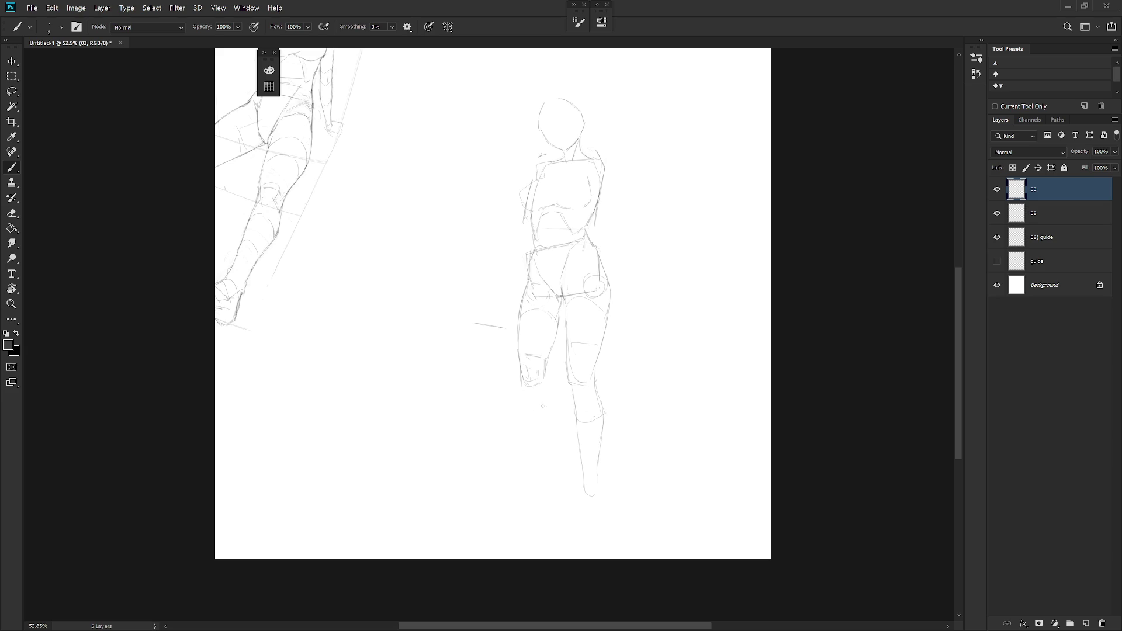
{"action": "left_click_drag", "start_coordinate": [521, 387], "coordinate": [531, 448]}
{"action": "left_click_drag", "start_coordinate": [545, 395], "coordinate": [540, 486]}
{"action": "left_click_drag", "start_coordinate": [546, 402], "coordinate": [546, 480]}
{"action": "left_click_drag", "start_coordinate": [531, 451], "coordinate": [545, 487]}
Step: Lasso the left thigh and start a free transform on it
{"action": "key", "text": "l"}
{"action": "mouse_move", "coordinate": [555, 352]}
{"action": "left_mouse_down"}
{"action": "mouse_move", "coordinate": [530, 283]}
{"action": "mouse_move", "coordinate": [556, 339]}
{"action": "mouse_move", "coordinate": [534, 296]}
{"action": "left_mouse_up"}
{"action": "key", "text": "ctrl+t"}
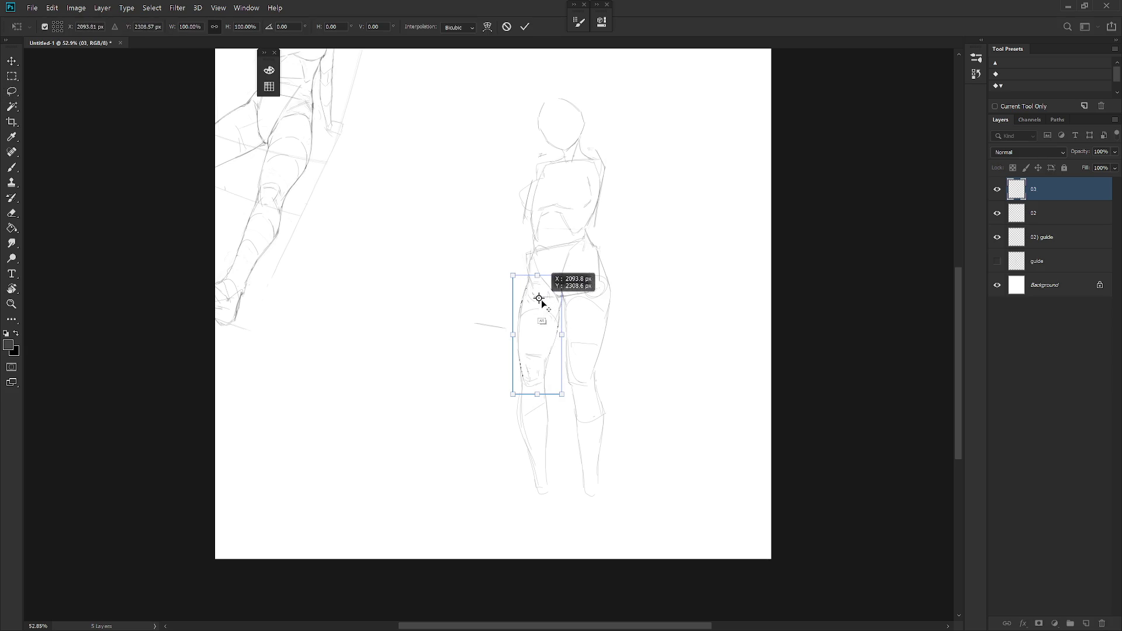
Step: Rotate the left thigh about -6.9°, then move the lower left leg 16 px right
{"action": "left_click_drag", "start_coordinate": [507, 405], "coordinate": [516, 417]}
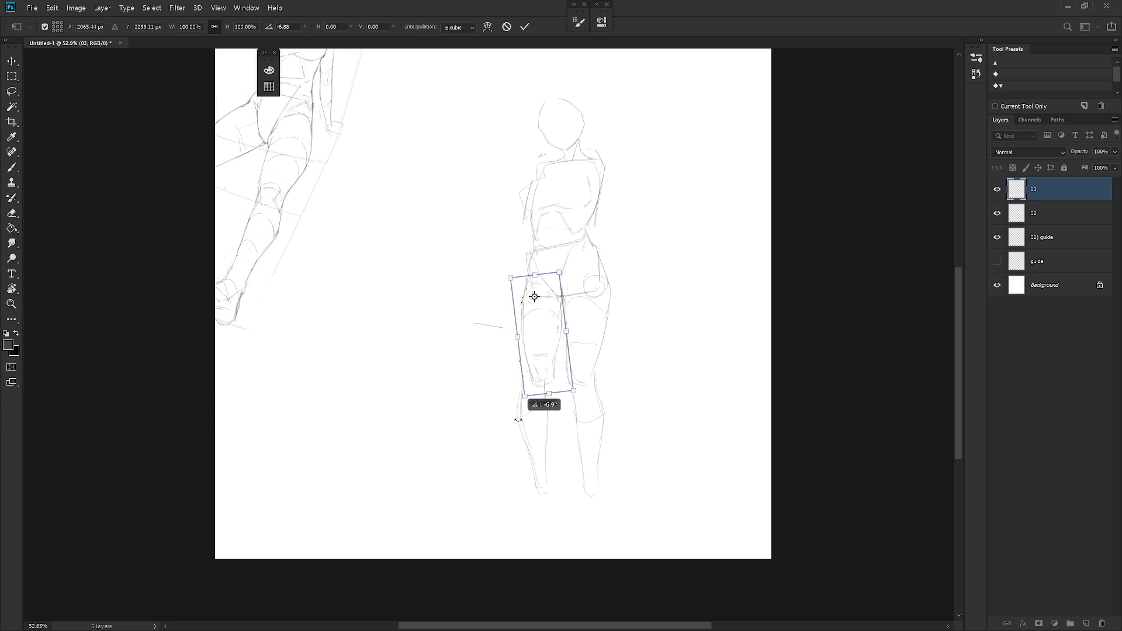
{"action": "key", "text": "Return"}
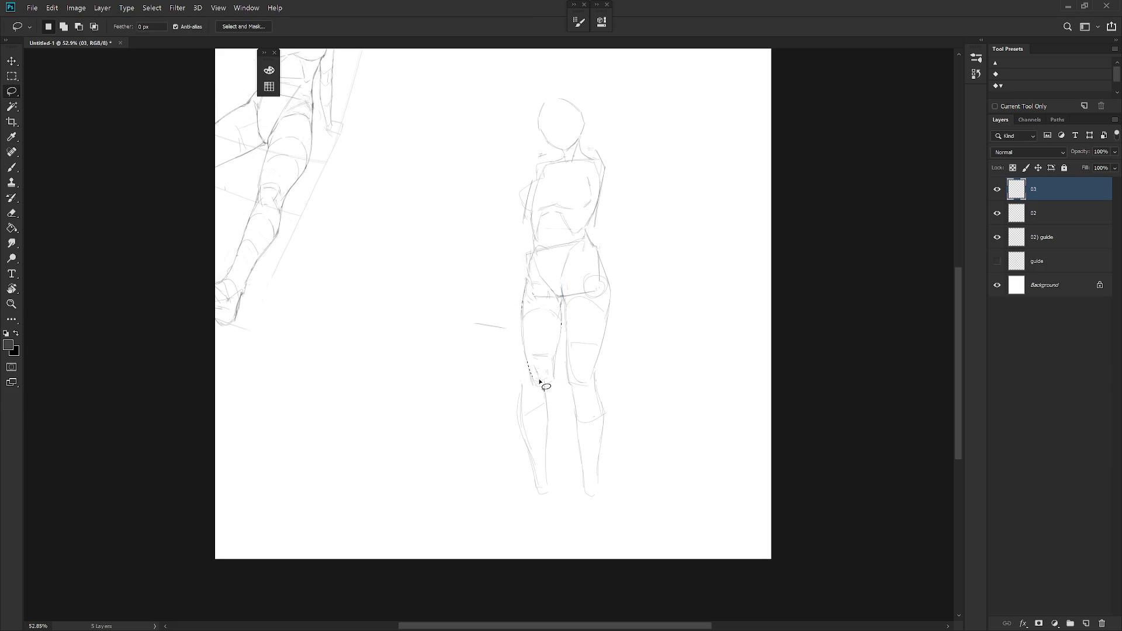
{"action": "left_click_drag", "start_coordinate": [543, 388], "coordinate": [560, 418]}
{"action": "key", "text": "ctrl+t"}
{"action": "left_click_drag", "start_coordinate": [558, 483], "coordinate": [570, 481]}
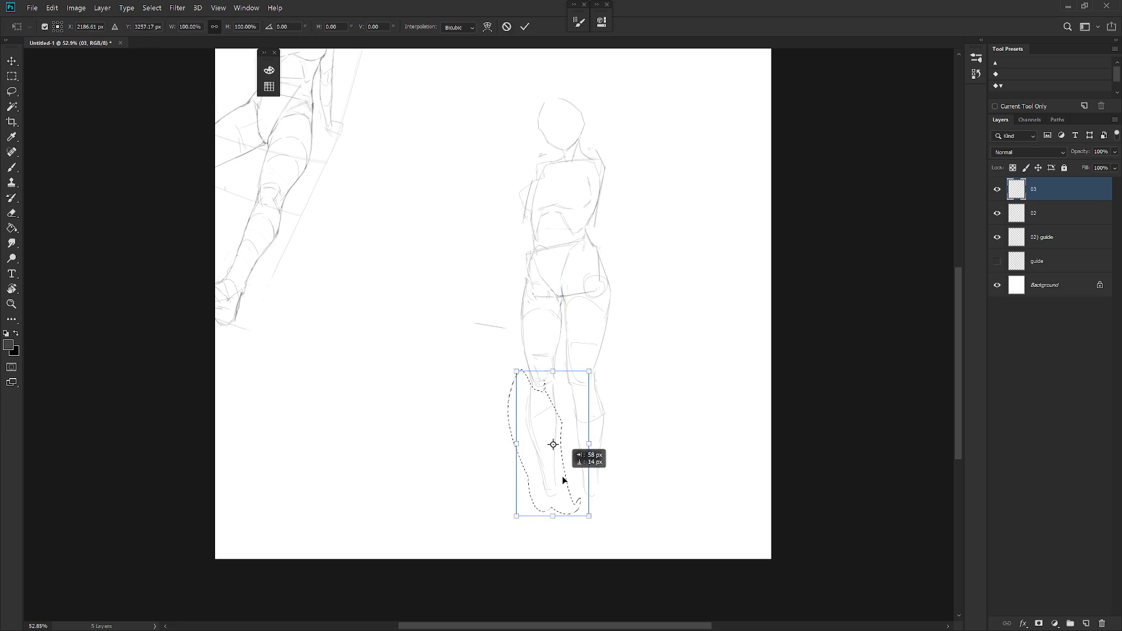
{"action": "key", "text": "Return"}
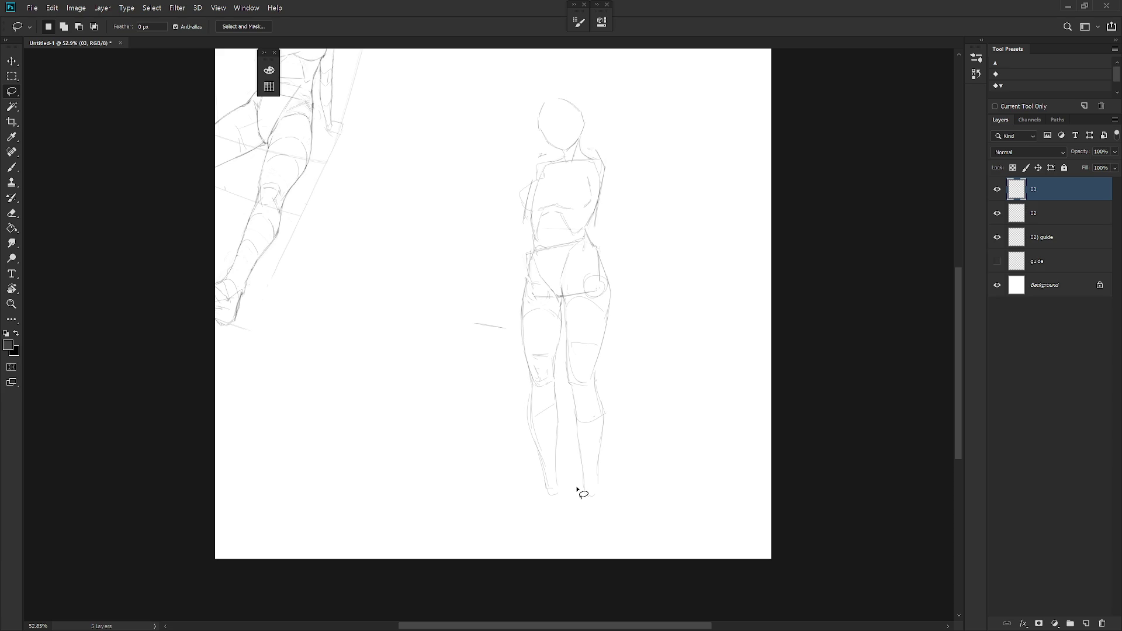
Step: Draw the inner lower-leg line on the standing figure
{"action": "key", "text": "b"}
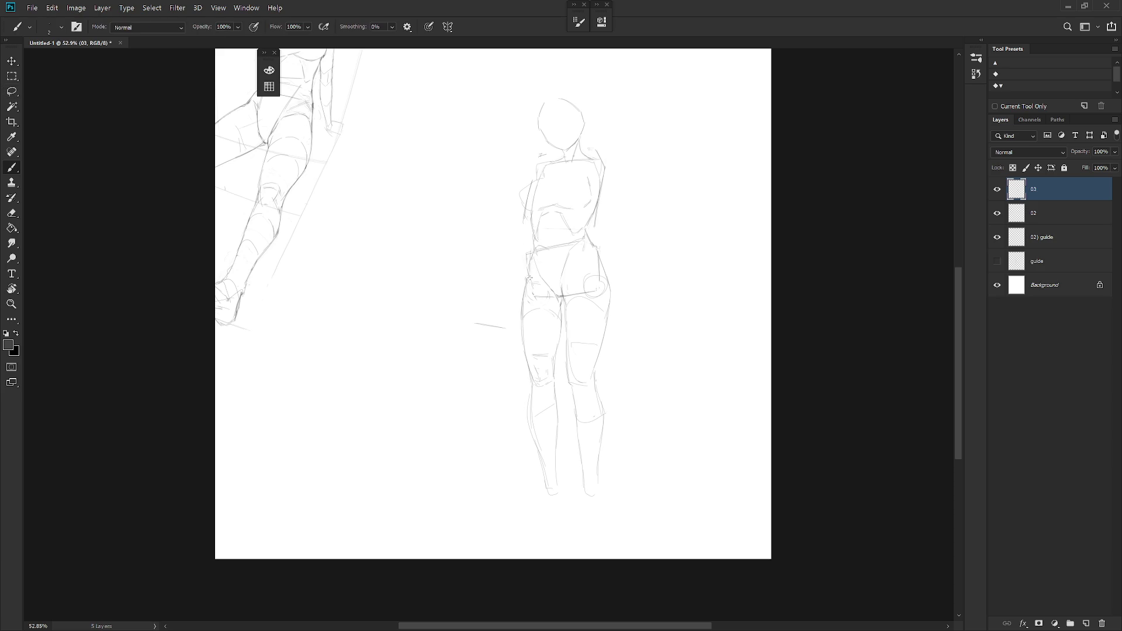
{"action": "key", "text": "e"}
{"action": "key", "text": "b"}
{"action": "key", "text": "e"}
{"action": "key", "text": "b"}
{"action": "key", "text": "e"}
{"action": "key", "text": "b"}
{"action": "key", "text": "e"}
{"action": "key", "text": "b"}
{"action": "key", "text": "e"}
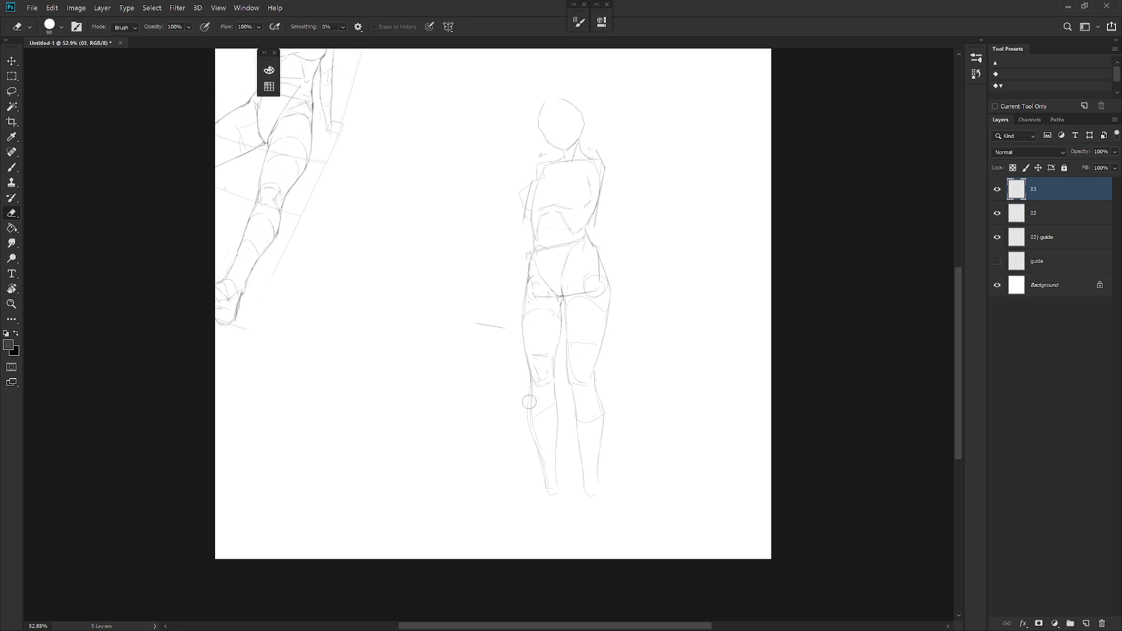
{"action": "key", "text": "b"}
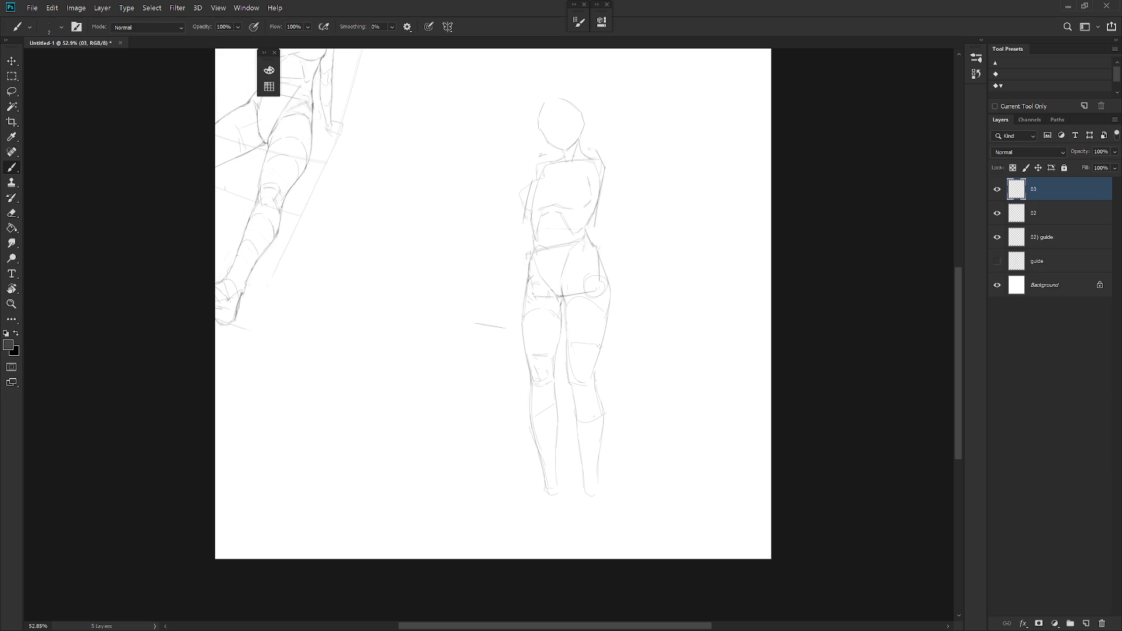
{"action": "scroll", "coordinate": [604, 376], "scroll_direction": "down", "scroll_amount": 2}
{"action": "scroll", "coordinate": [608, 375], "scroll_direction": "down", "scroll_amount": 2}
{"action": "scroll", "coordinate": [622, 355], "scroll_direction": "up", "scroll_amount": 3}
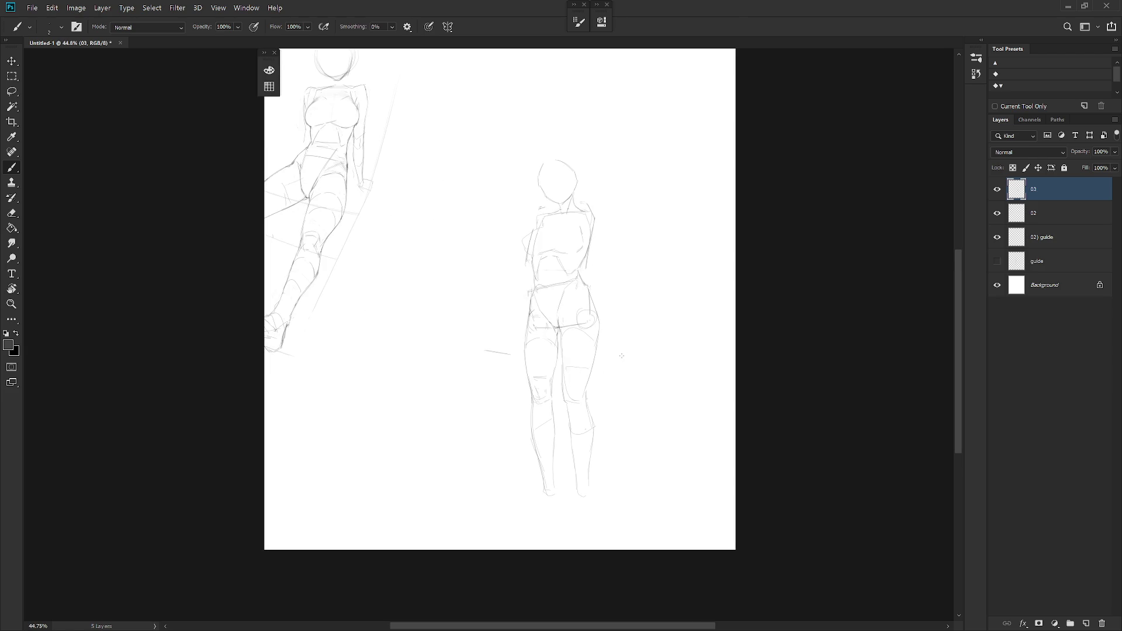
{"action": "left_click_drag", "start_coordinate": [573, 429], "coordinate": [577, 415]}
{"action": "key", "text": "e"}
{"action": "key", "text": "b"}
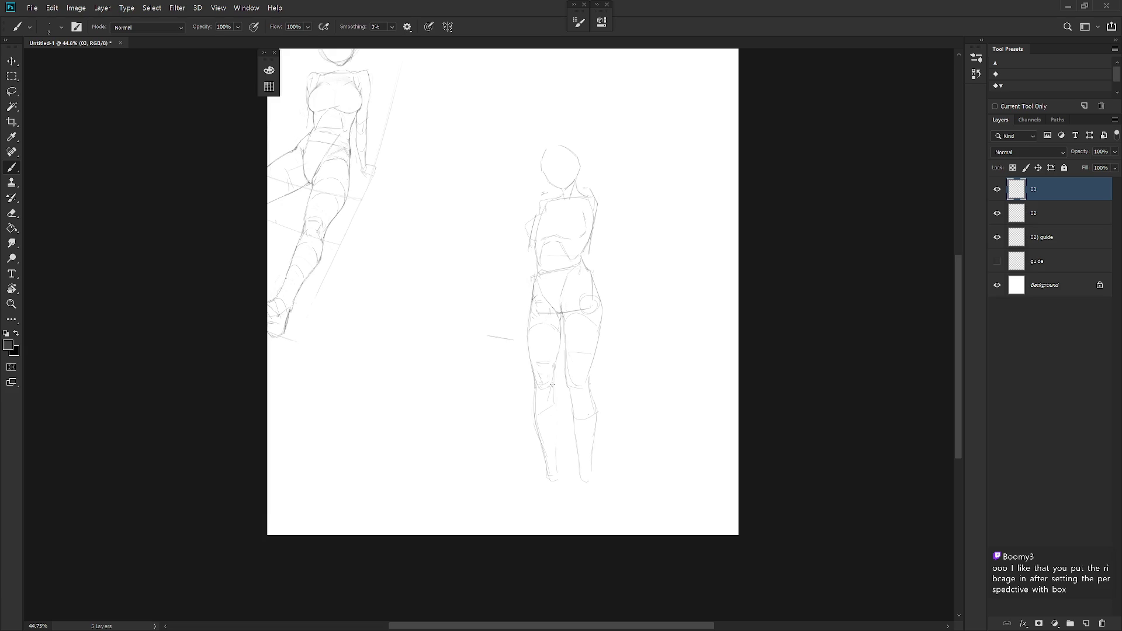
{"action": "left_click_drag", "start_coordinate": [554, 440], "coordinate": [553, 464]}
Step: Darken the standing figure's inner thigh line
{"action": "key", "text": "e"}
{"action": "key", "text": "b"}
{"action": "scroll", "coordinate": [567, 381], "scroll_direction": "up", "scroll_amount": 2}
{"action": "key", "text": "e"}
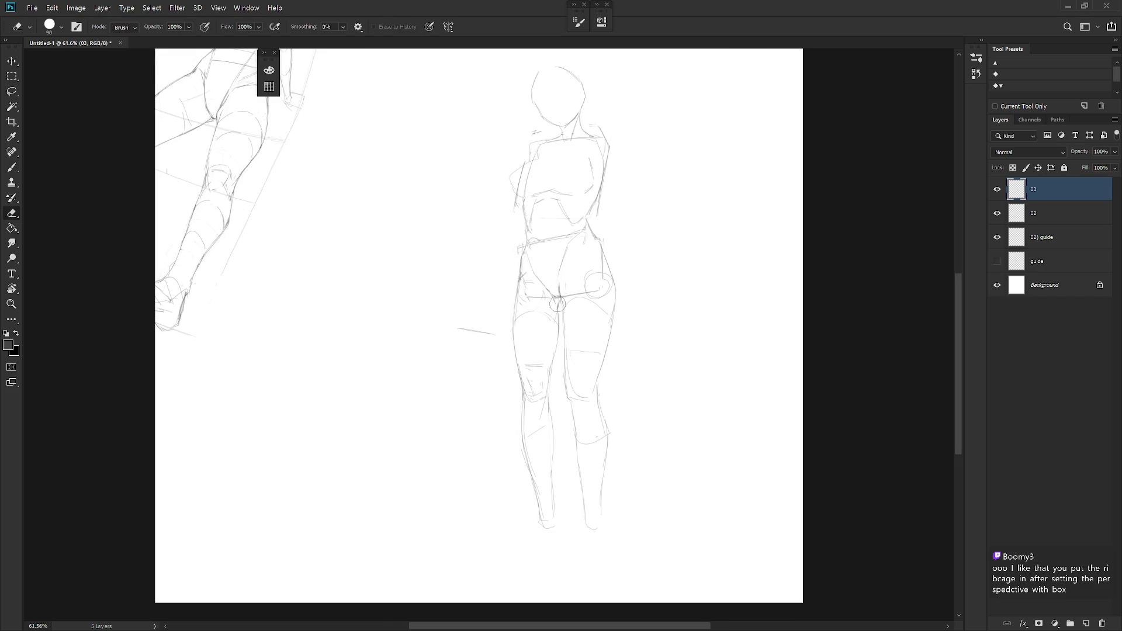
{"action": "key", "text": "b"}
{"action": "left_click_drag", "start_coordinate": [559, 309], "coordinate": [554, 347]}
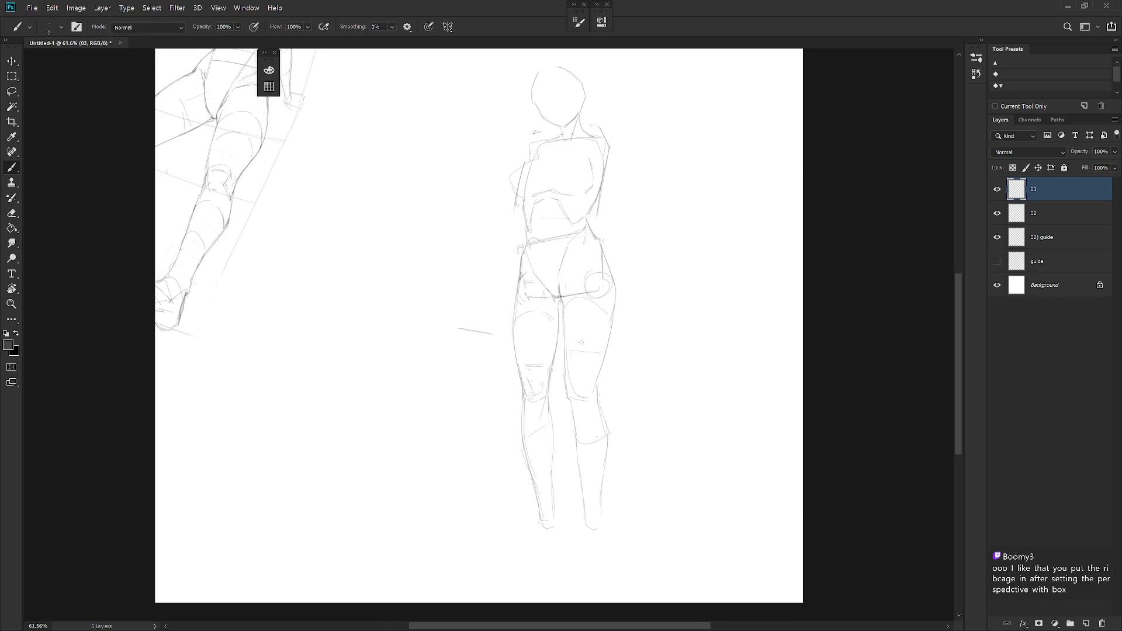
Step: Marquee-select the lower legs and begin shrinking them to about 94% height
{"action": "key", "text": "m"}
{"action": "mouse_move", "coordinate": [510, 403]}
{"action": "left_mouse_down"}
{"action": "mouse_move", "coordinate": [633, 548]}
{"action": "mouse_move", "coordinate": [574, 526]}
{"action": "left_mouse_up"}
{"action": "key", "text": "ctrl+t"}
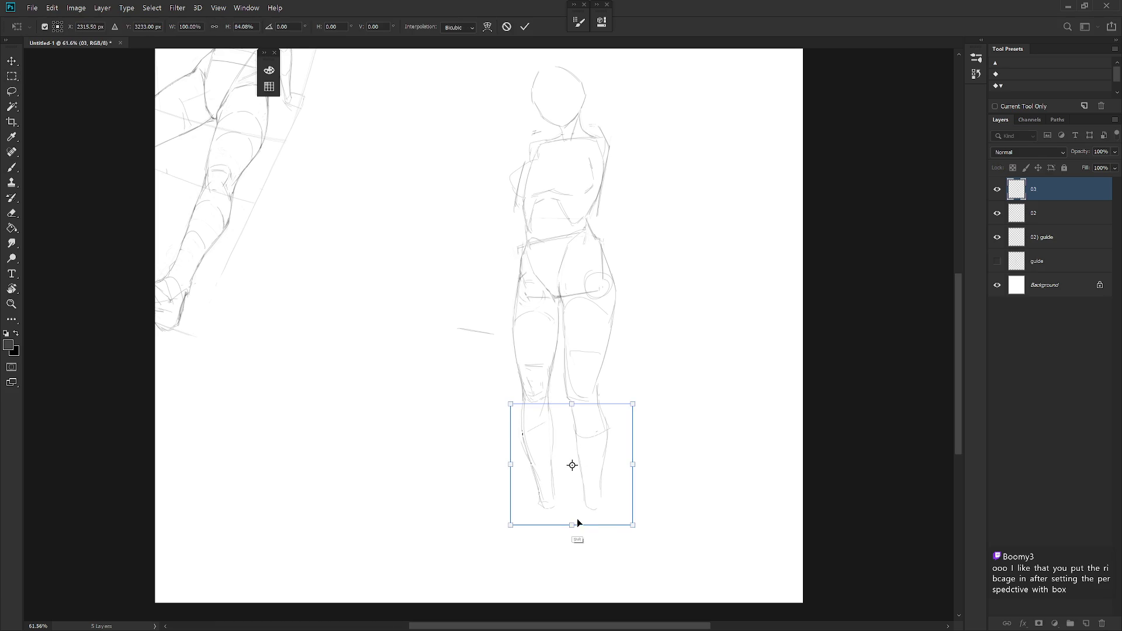
Step: Commit the shortened lower legs and clear the selection
{"action": "key", "text": "Return"}
{"action": "key", "text": "ctrl+d"}
{"action": "scroll", "coordinate": [590, 444], "scroll_direction": "down", "scroll_amount": 1}
Step: Lasso the lower left leg and rotate it about 4°
{"action": "key", "text": "l"}
{"action": "mouse_move", "coordinate": [548, 383]}
{"action": "left_mouse_down"}
{"action": "mouse_move", "coordinate": [533, 400]}
{"action": "mouse_move", "coordinate": [560, 435]}
{"action": "left_mouse_up"}
{"action": "key", "text": "ctrl+t"}
{"action": "left_click_drag", "start_coordinate": [581, 534], "coordinate": [581, 533]}
{"action": "key", "text": "Return"}
{"action": "key", "text": "b"}
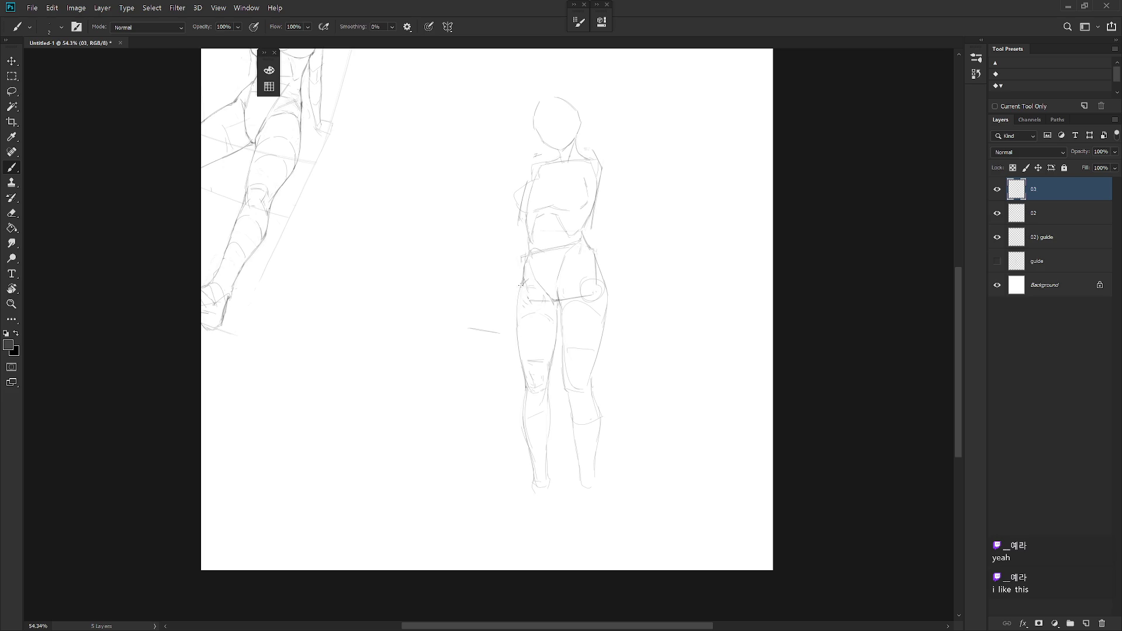
Step: Redraw the thigh line, the outer lower-leg contour and the left shin contours
{"action": "key", "text": "e"}
{"action": "key", "text": "b"}
{"action": "key", "text": "ctrl+z"}
{"action": "key", "text": "ctrl+shift+z"}
{"action": "mouse_move", "coordinate": [563, 310]}
{"action": "left_mouse_down"}
{"action": "mouse_move", "coordinate": [565, 370]}
{"action": "mouse_move", "coordinate": [592, 383]}
{"action": "left_mouse_up"}
{"action": "left_click_drag", "start_coordinate": [600, 416], "coordinate": [591, 485]}
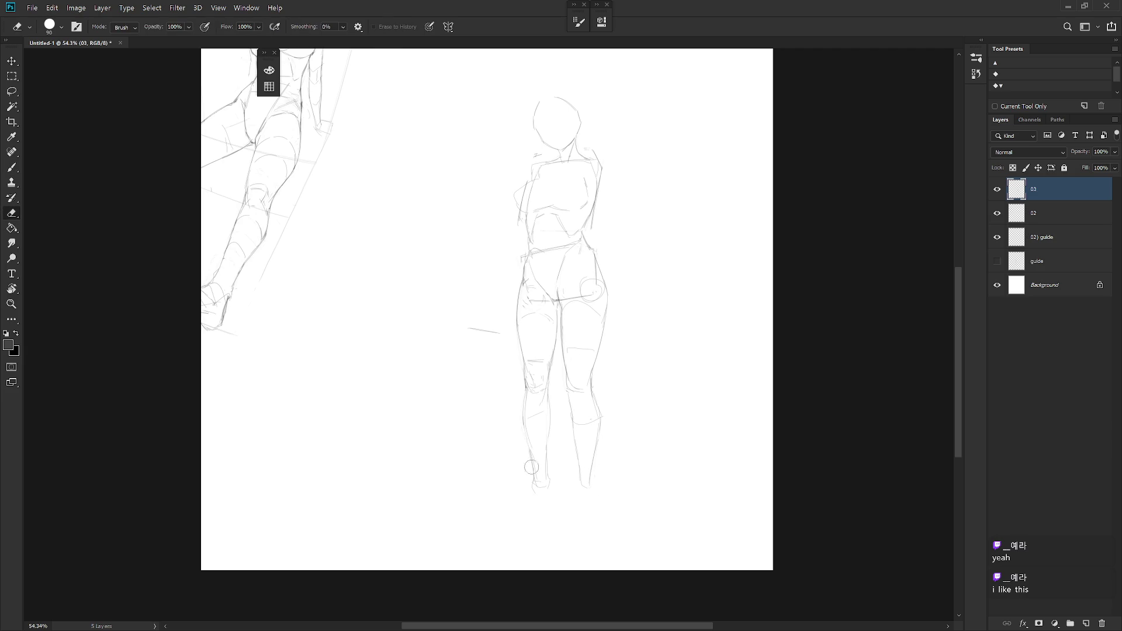
{"action": "left_click_drag", "start_coordinate": [530, 451], "coordinate": [536, 472]}
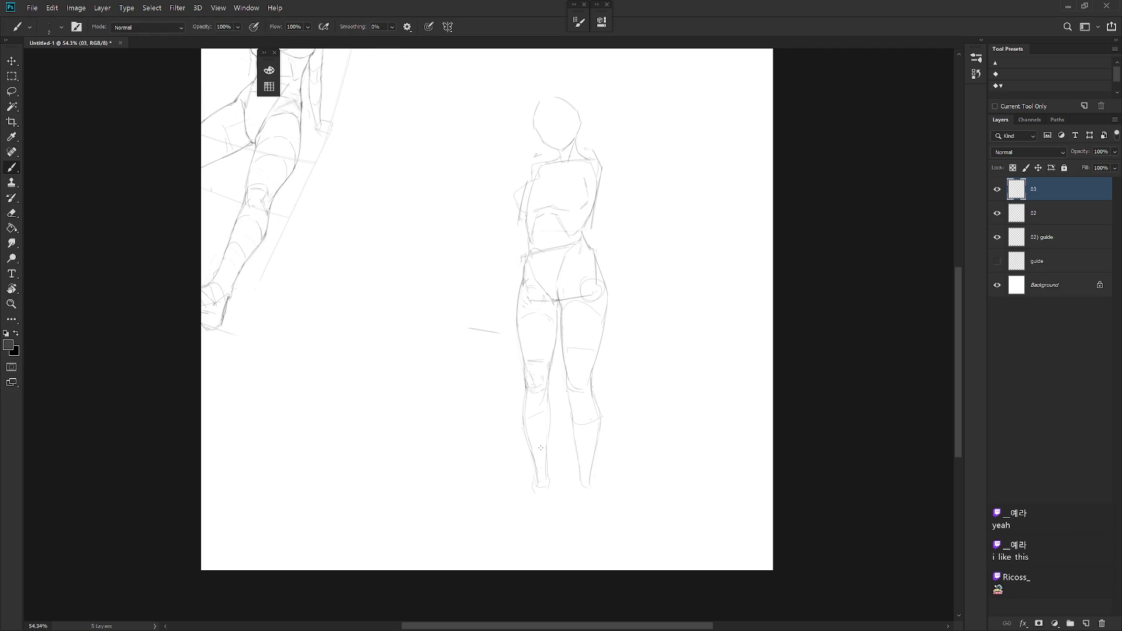
{"action": "left_click_drag", "start_coordinate": [528, 426], "coordinate": [535, 470]}
{"action": "left_click_drag", "start_coordinate": [527, 390], "coordinate": [524, 421]}
{"action": "mouse_move", "coordinate": [535, 462]}
{"action": "left_mouse_down"}
{"action": "mouse_move", "coordinate": [530, 447]}
{"action": "mouse_move", "coordinate": [534, 479]}
{"action": "left_mouse_up"}
Step: Draw the left lower leg's inner edge and ankle, extending it into a foot
{"action": "left_click_drag", "start_coordinate": [547, 468], "coordinate": [550, 480]}
{"action": "left_click_drag", "start_coordinate": [546, 446], "coordinate": [539, 526]}
{"action": "left_click_drag", "start_coordinate": [548, 484], "coordinate": [549, 524]}
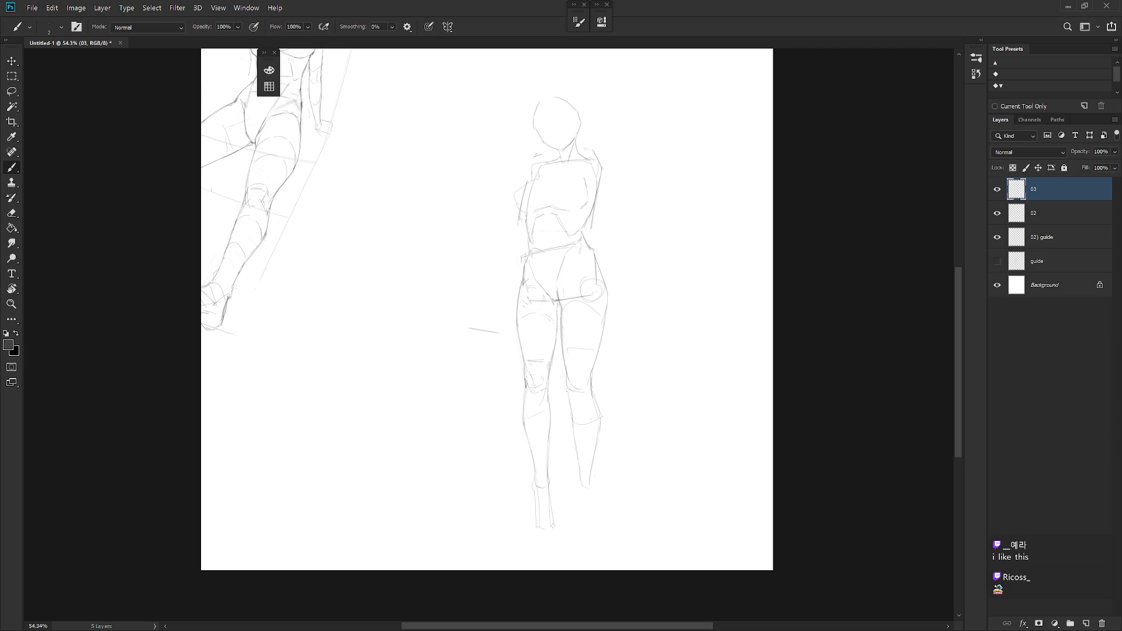
{"action": "left_click_drag", "start_coordinate": [555, 482], "coordinate": [551, 525]}
{"action": "mouse_move", "coordinate": [576, 514]}
{"action": "left_mouse_down"}
{"action": "mouse_move", "coordinate": [567, 528]}
{"action": "mouse_move", "coordinate": [589, 527]}
{"action": "left_mouse_up"}
Step: Reinforce the right calf lines and left ankle front, then move the figure up about 80 px
{"action": "scroll", "coordinate": [614, 468], "scroll_direction": "up", "scroll_amount": 1}
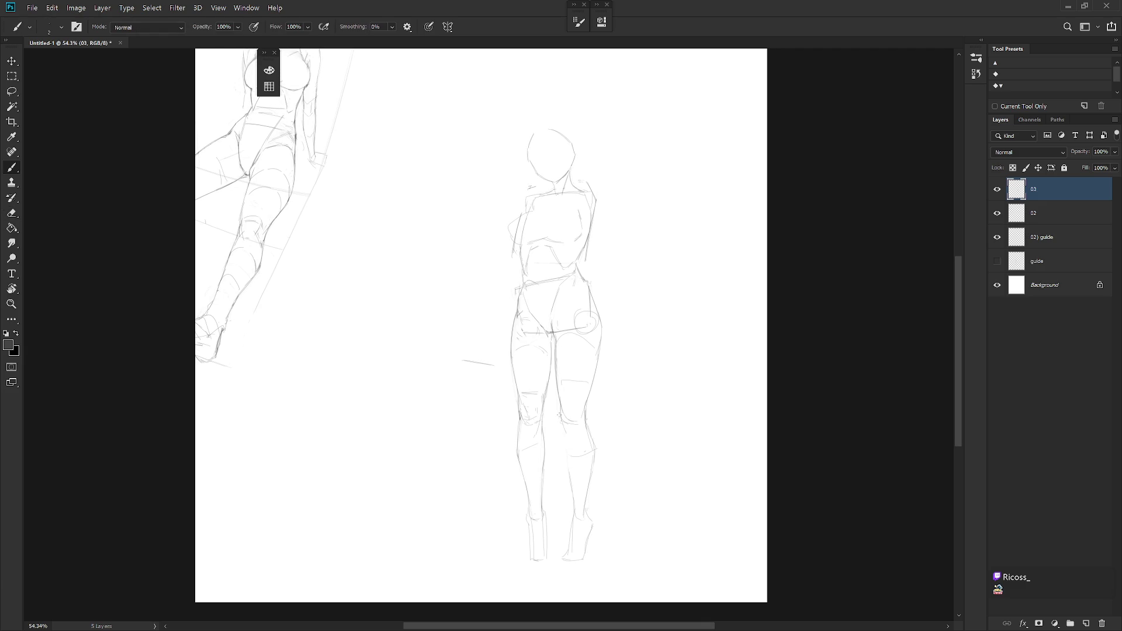
{"action": "left_click_drag", "start_coordinate": [562, 426], "coordinate": [568, 458]}
{"action": "left_click_drag", "start_coordinate": [593, 463], "coordinate": [588, 503]}
{"action": "mouse_move", "coordinate": [531, 526]}
{"action": "left_mouse_down"}
{"action": "mouse_move", "coordinate": [531, 562]}
{"action": "mouse_move", "coordinate": [548, 562]}
{"action": "mouse_move", "coordinate": [546, 547]}
{"action": "left_mouse_up"}
{"action": "key", "text": "v"}
{"action": "left_click_drag", "start_coordinate": [631, 425], "coordinate": [634, 381]}
Step: Erase the faint stray lines on the inner thigh and at the crotch
{"action": "key", "text": "b"}
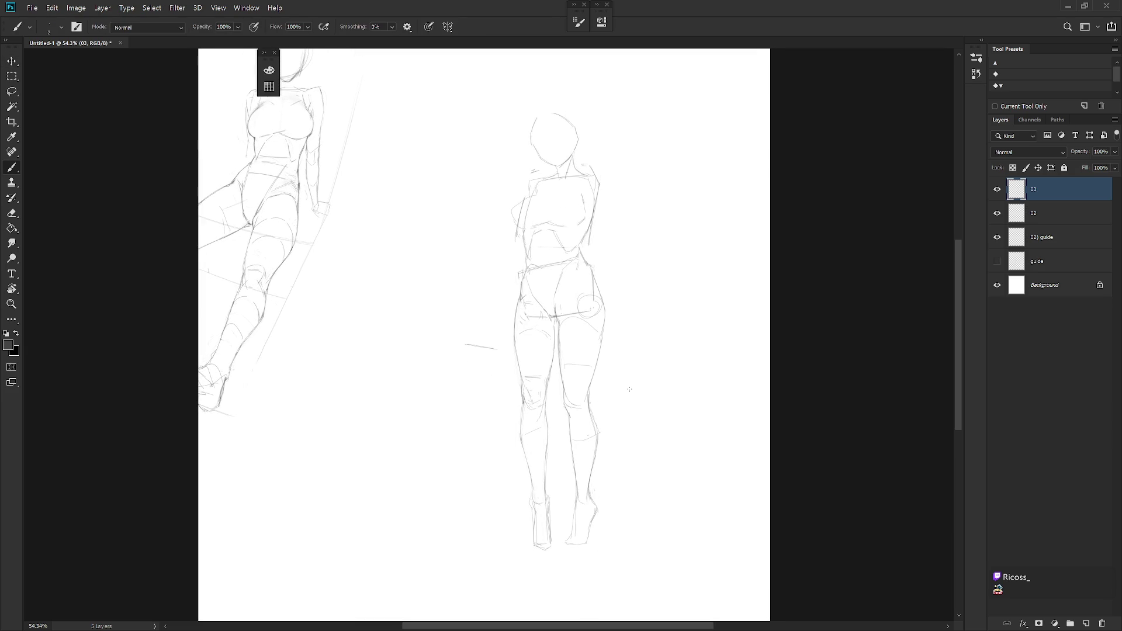
{"action": "scroll", "coordinate": [619, 234], "scroll_direction": "down", "scroll_amount": 1}
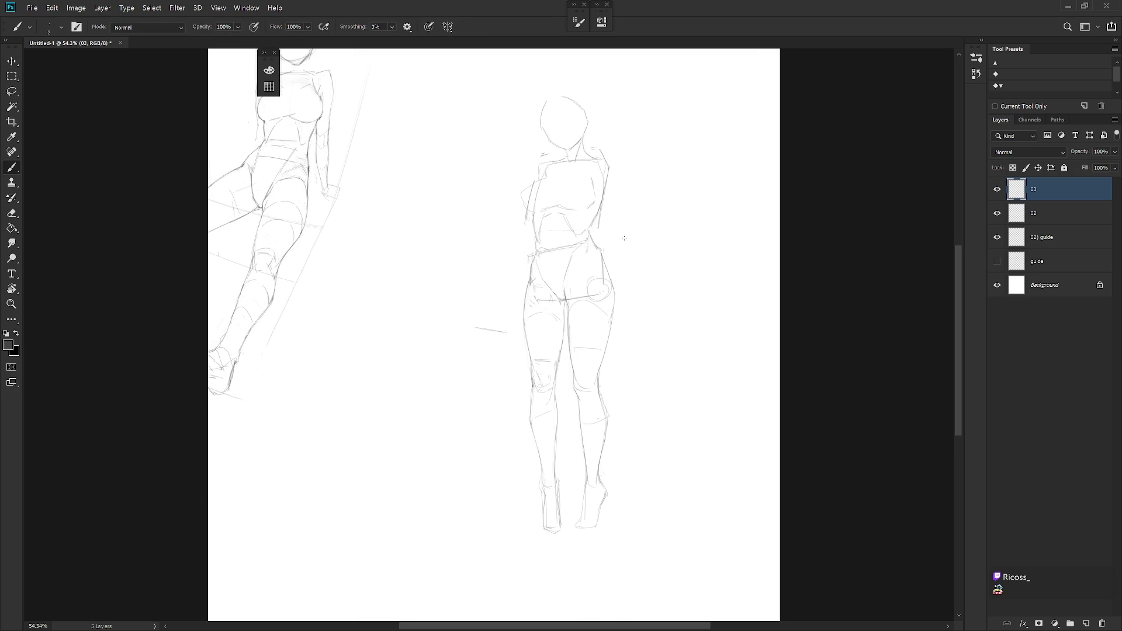
{"action": "key", "text": "e"}
{"action": "left_click_drag", "start_coordinate": [570, 303], "coordinate": [570, 313]}
{"action": "key", "text": "b"}
{"action": "key", "text": "e"}
{"action": "mouse_move", "coordinate": [566, 298]}
{"action": "left_mouse_down"}
{"action": "mouse_move", "coordinate": [571, 308]}
{"action": "mouse_move", "coordinate": [566, 299]}
{"action": "left_mouse_up"}
{"action": "key", "text": "b"}
{"action": "key", "text": "e"}
{"action": "key", "text": "b"}
{"action": "key", "text": "e"}
{"action": "left_click_drag", "start_coordinate": [565, 286], "coordinate": [566, 298]}
{"action": "key", "text": "b"}
{"action": "key", "text": "e"}
{"action": "key", "text": "b"}
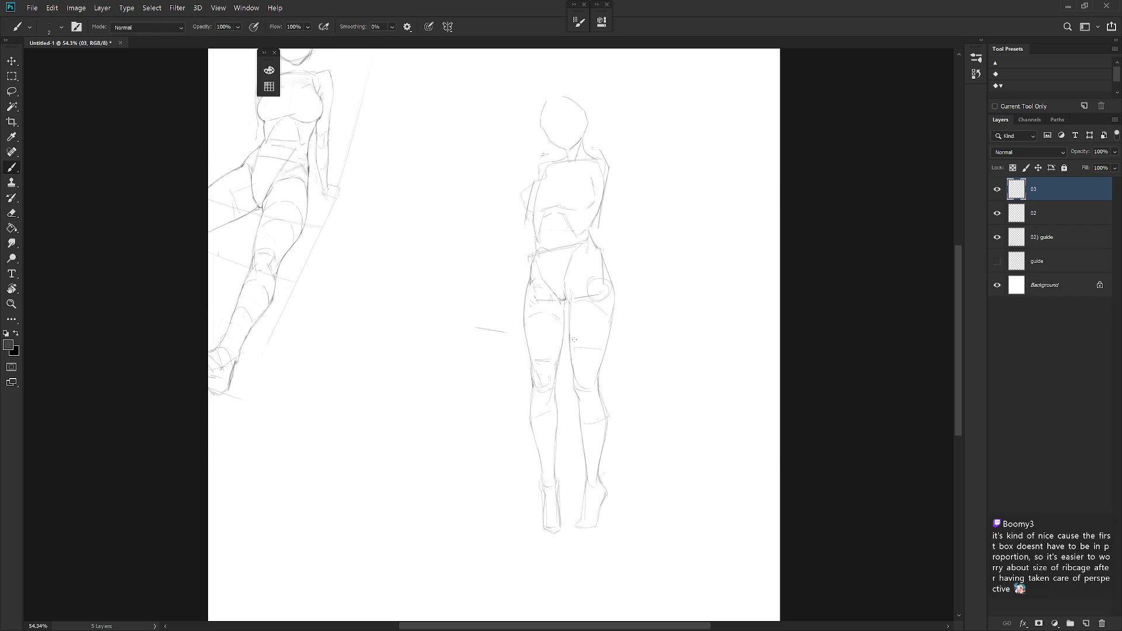
Step: Add a short horizontal stroke at the standing figure's hip
{"action": "key", "text": "e"}
{"action": "key", "text": "b"}
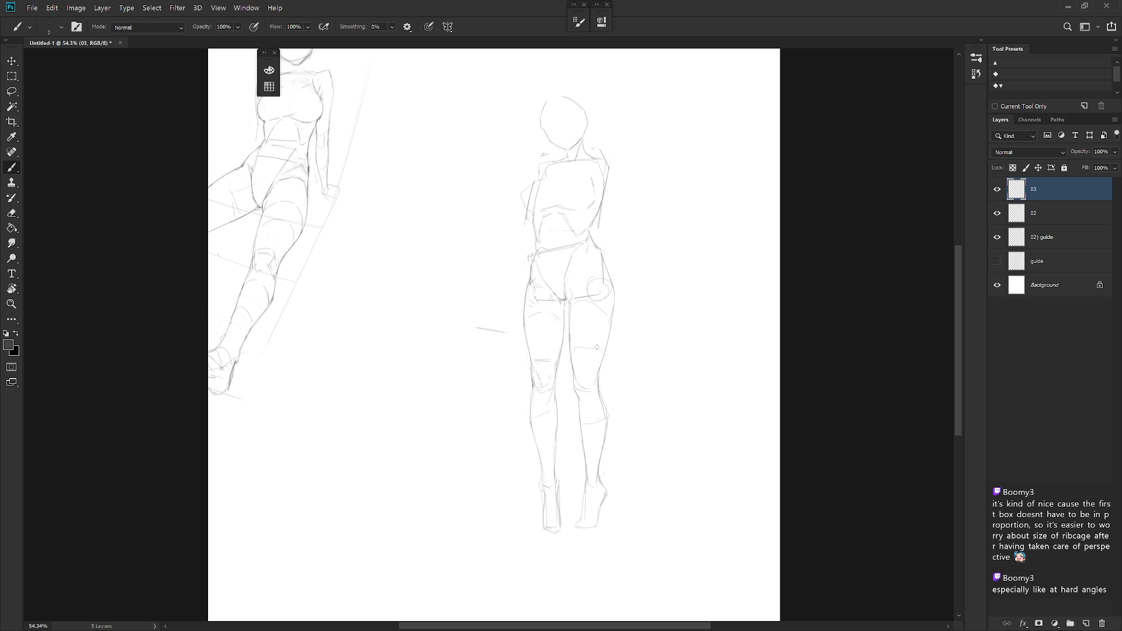
{"action": "key", "text": "e"}
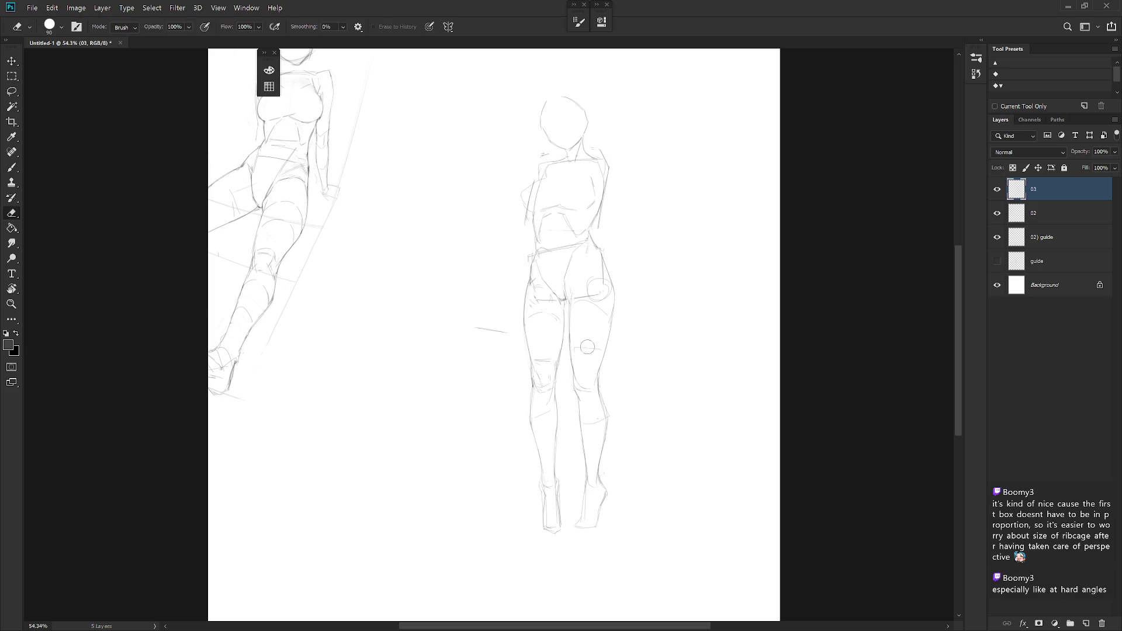
{"action": "key", "text": "b"}
{"action": "key", "text": "e"}
{"action": "key", "text": "b"}
{"action": "key", "text": "e"}
{"action": "key", "text": "b"}
{"action": "left_click_drag", "start_coordinate": [531, 302], "coordinate": [557, 303]}
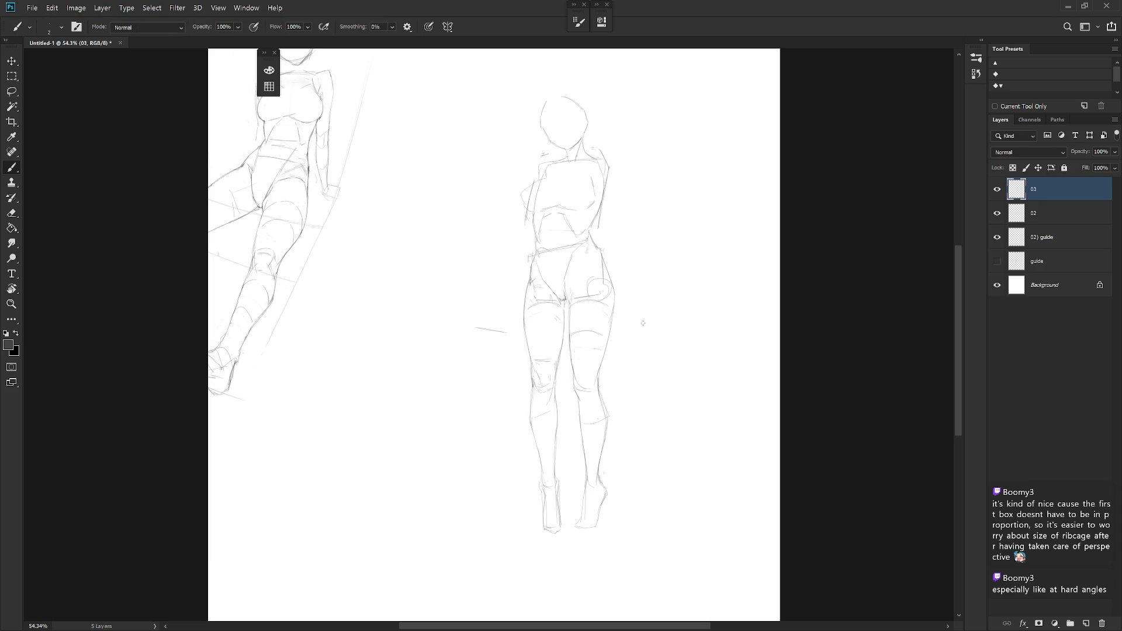
{"action": "left_click_drag", "start_coordinate": [632, 339], "coordinate": [629, 358]}
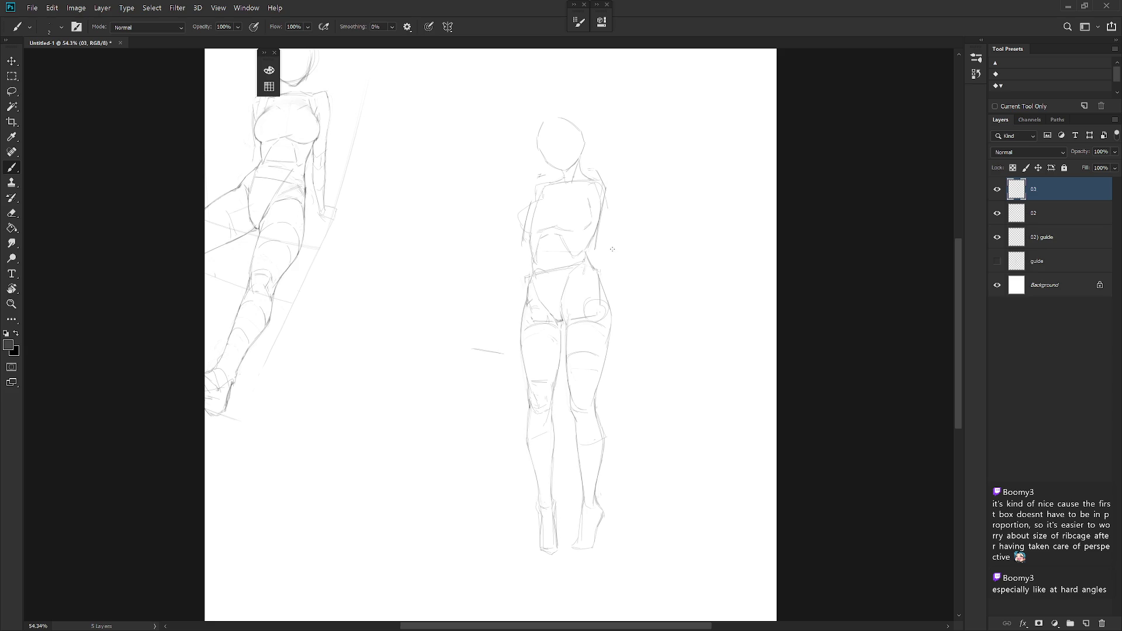
Step: Sketch the arm's curved line beside the waist, redrawing it once
{"action": "left_click_drag", "start_coordinate": [605, 255], "coordinate": [644, 296]}
{"action": "key", "text": "ctrl+z"}
{"action": "left_click_drag", "start_coordinate": [605, 258], "coordinate": [640, 306]}
{"action": "left_click_drag", "start_coordinate": [602, 253], "coordinate": [605, 261]}
Step: Draw the upper arm and right torso contours, then lasso-select the arm
{"action": "left_click_drag", "start_coordinate": [607, 221], "coordinate": [613, 245]}
{"action": "key", "text": "ctrl+z"}
{"action": "left_click_drag", "start_coordinate": [610, 220], "coordinate": [608, 240]}
{"action": "left_click_drag", "start_coordinate": [591, 224], "coordinate": [607, 260]}
{"action": "key", "text": "l"}
{"action": "left_click_drag", "start_coordinate": [611, 239], "coordinate": [660, 254]}
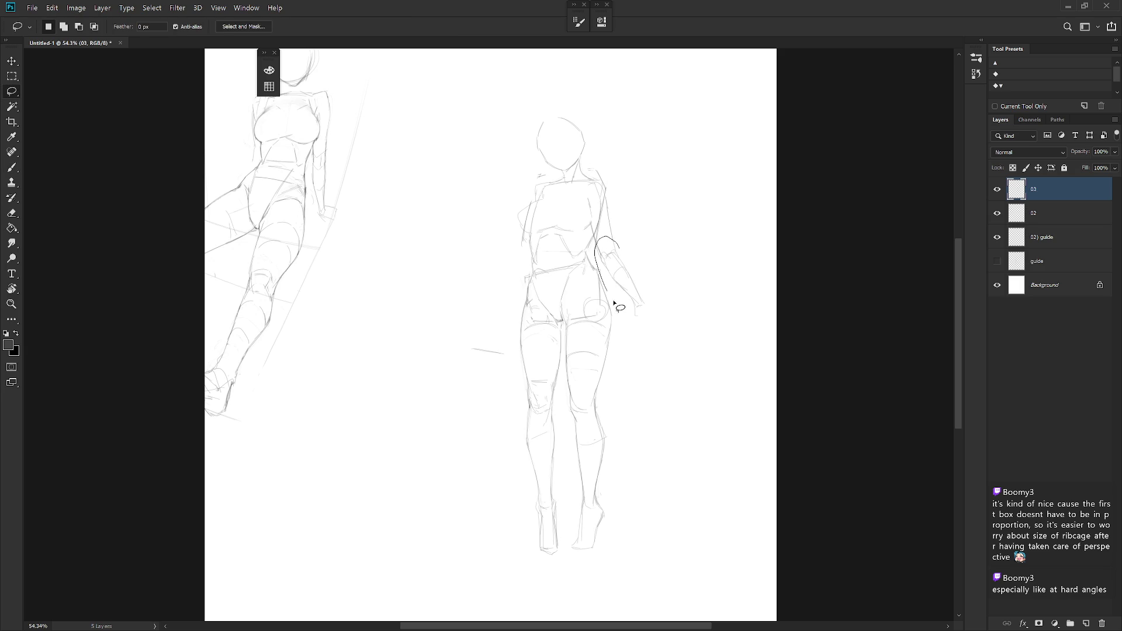
Step: Nudge the selected arm a few pixels against the torso and deselect
{"action": "left_click_drag", "start_coordinate": [636, 296], "coordinate": [642, 299]}
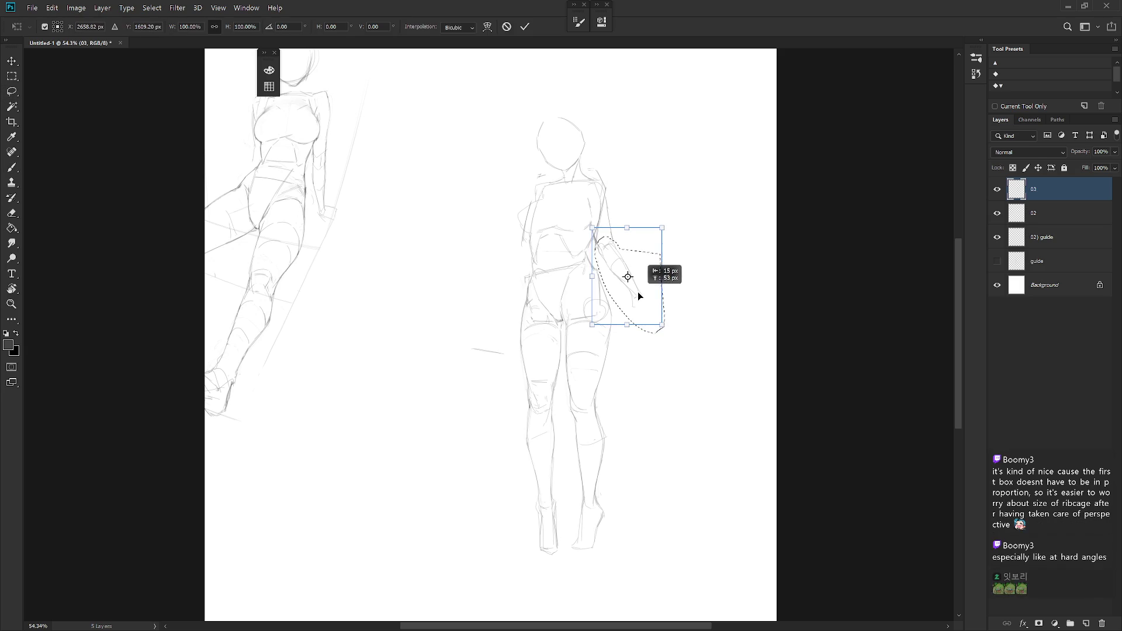
{"action": "key", "text": "ctrl+d"}
{"action": "key", "text": "b"}
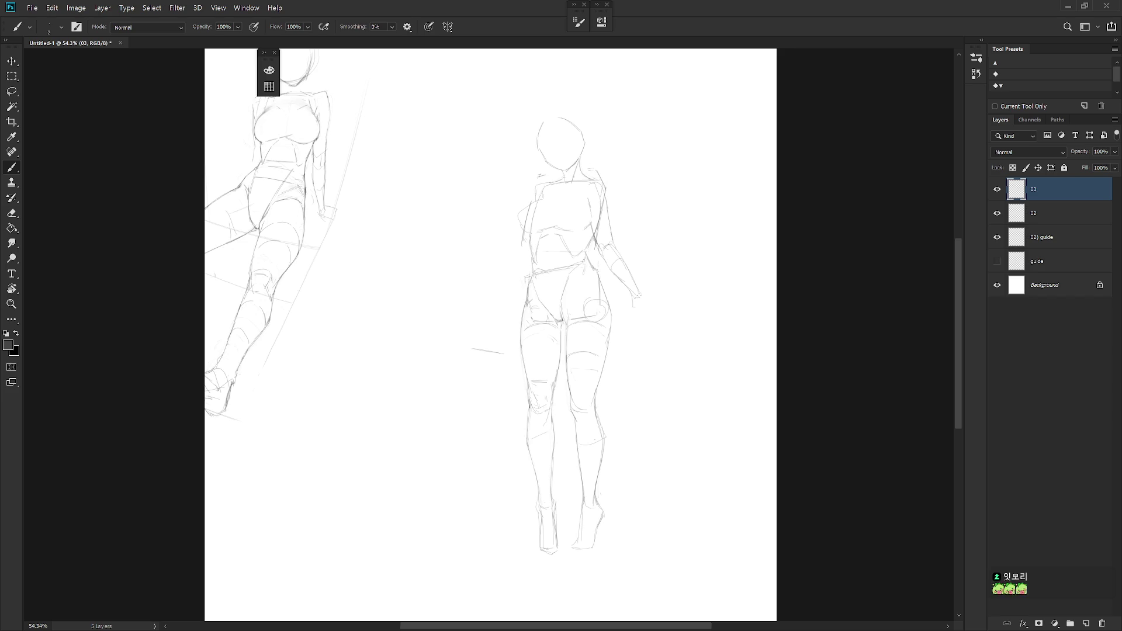
Step: Undo the stray stroke and draw a short stroke starting the hand
{"action": "key", "text": "ctrl+z"}
{"action": "scroll", "coordinate": [653, 277], "scroll_direction": "up", "scroll_amount": 2}
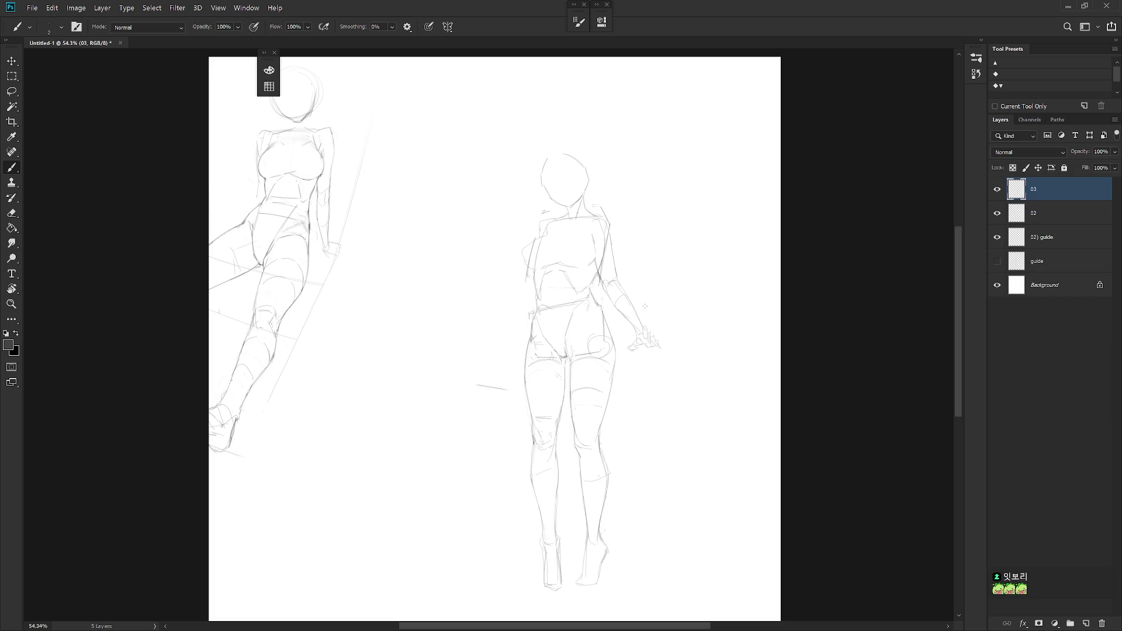
{"action": "key", "text": "l"}
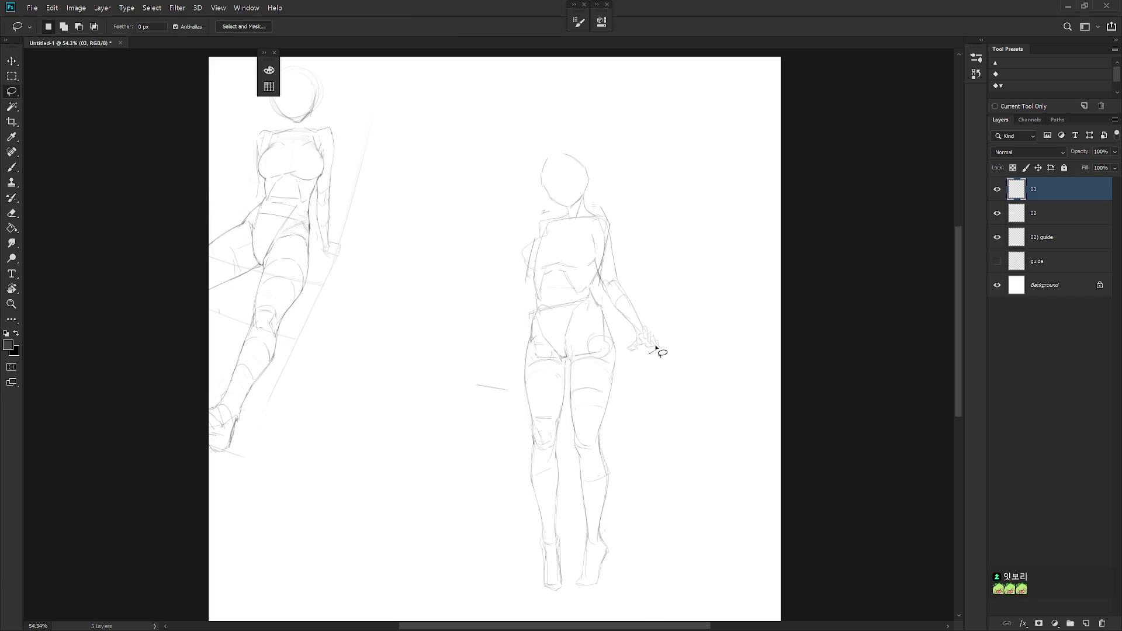
{"action": "key", "text": "b"}
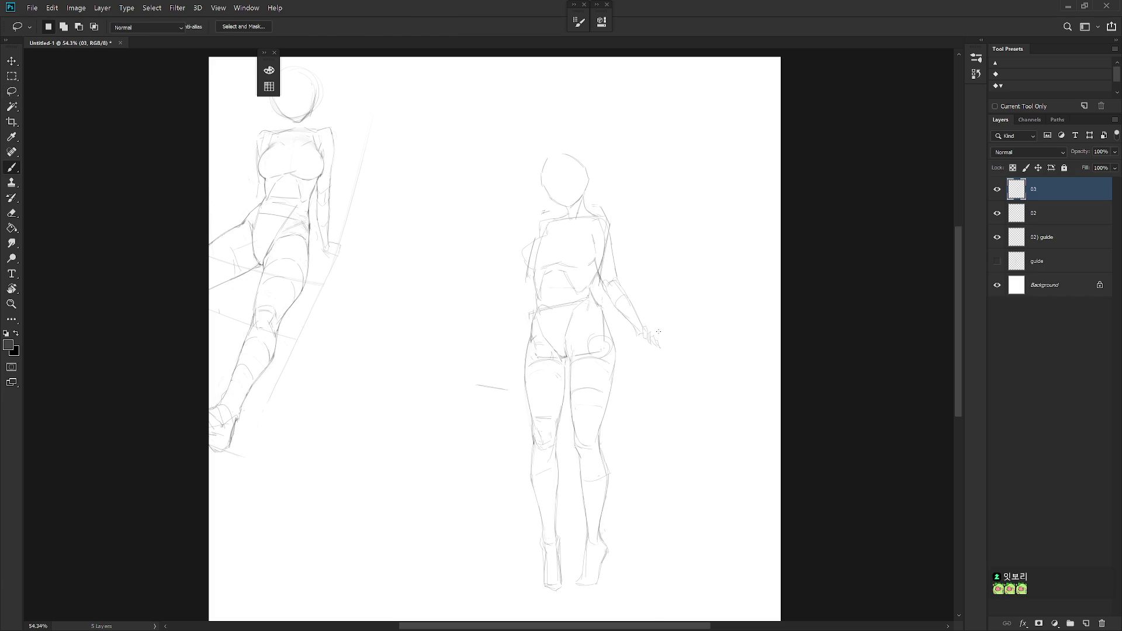
{"action": "key", "text": "l"}
{"action": "left_click_drag", "start_coordinate": [643, 325], "coordinate": [671, 352]}
{"action": "key", "text": "b"}
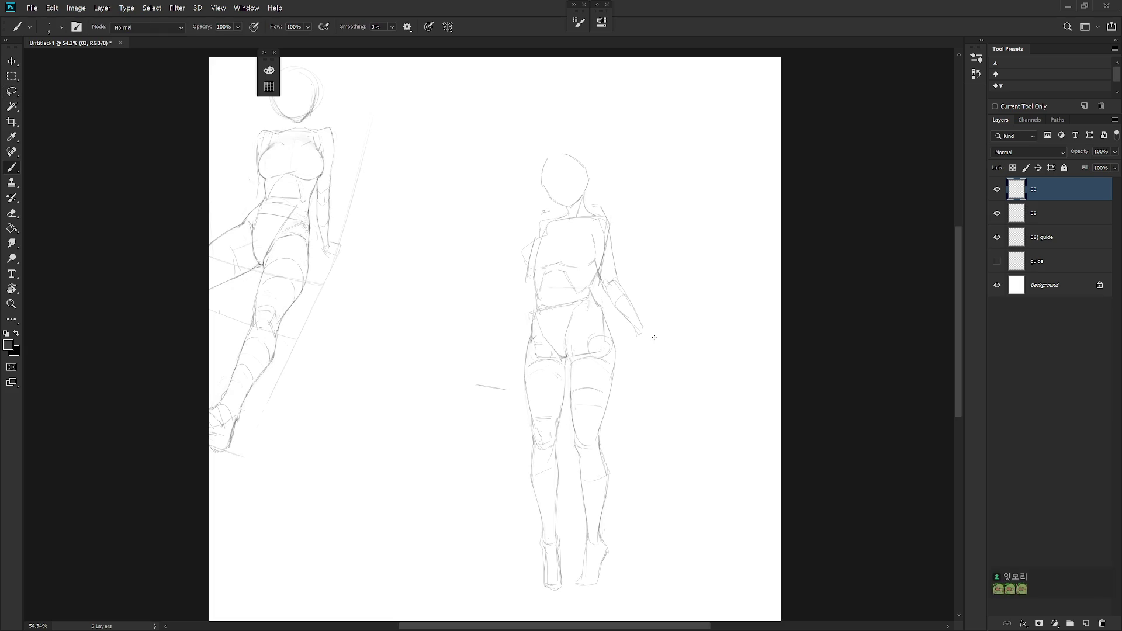
{"action": "left_click_drag", "start_coordinate": [636, 337], "coordinate": [647, 339]}
Step: Sketch the fingers at the arm's end and reposition the hand
{"action": "mouse_move", "coordinate": [643, 328]}
{"action": "left_mouse_down"}
{"action": "mouse_move", "coordinate": [659, 348]}
{"action": "mouse_move", "coordinate": [642, 327]}
{"action": "mouse_move", "coordinate": [667, 347]}
{"action": "mouse_move", "coordinate": [661, 334]}
{"action": "left_mouse_up"}
{"action": "key", "text": "l"}
{"action": "key", "text": "ctrl+t"}
{"action": "key", "text": "Return"}
{"action": "key", "text": "b"}
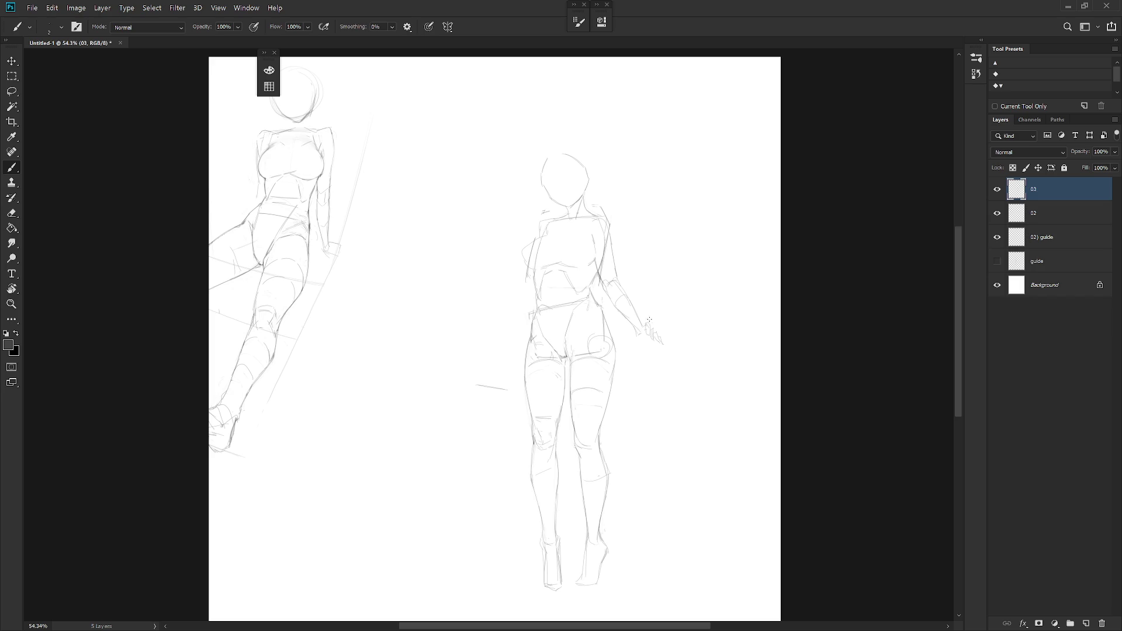
Step: Move the hand sketch about 40 px down, then delete it and deselect
{"action": "key", "text": "l"}
{"action": "mouse_move", "coordinate": [648, 320]}
{"action": "left_mouse_down"}
{"action": "mouse_move", "coordinate": [646, 347]}
{"action": "mouse_move", "coordinate": [663, 355]}
{"action": "mouse_move", "coordinate": [661, 333]}
{"action": "left_mouse_up"}
{"action": "key", "text": "ctrl+t"}
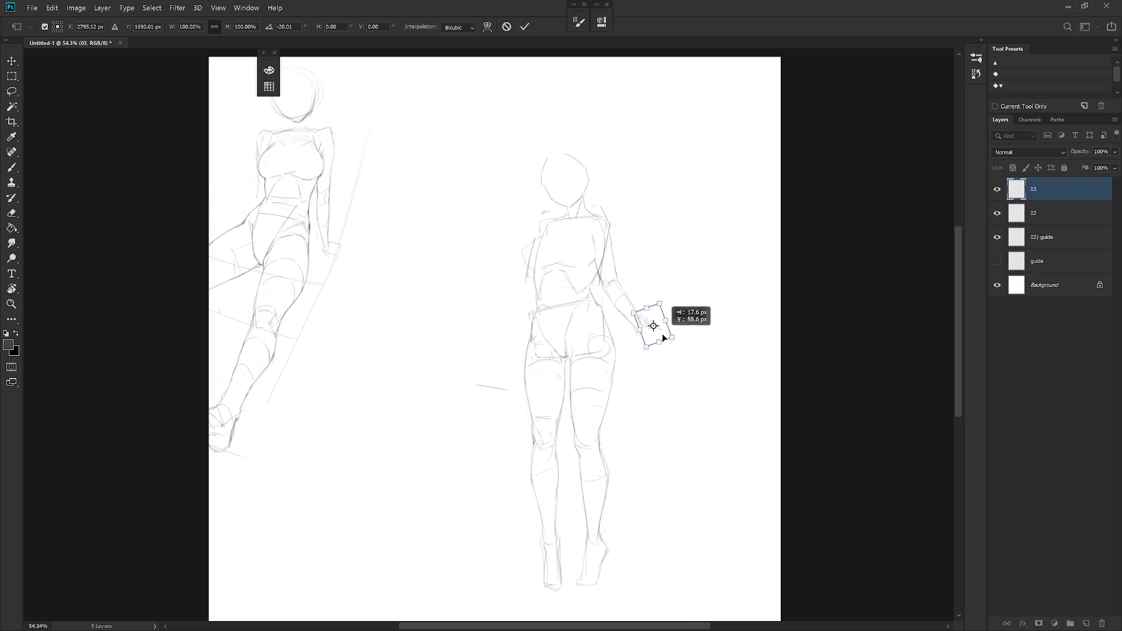
{"action": "key", "text": "Return"}
{"action": "left_click_drag", "start_coordinate": [671, 321], "coordinate": [675, 322]}
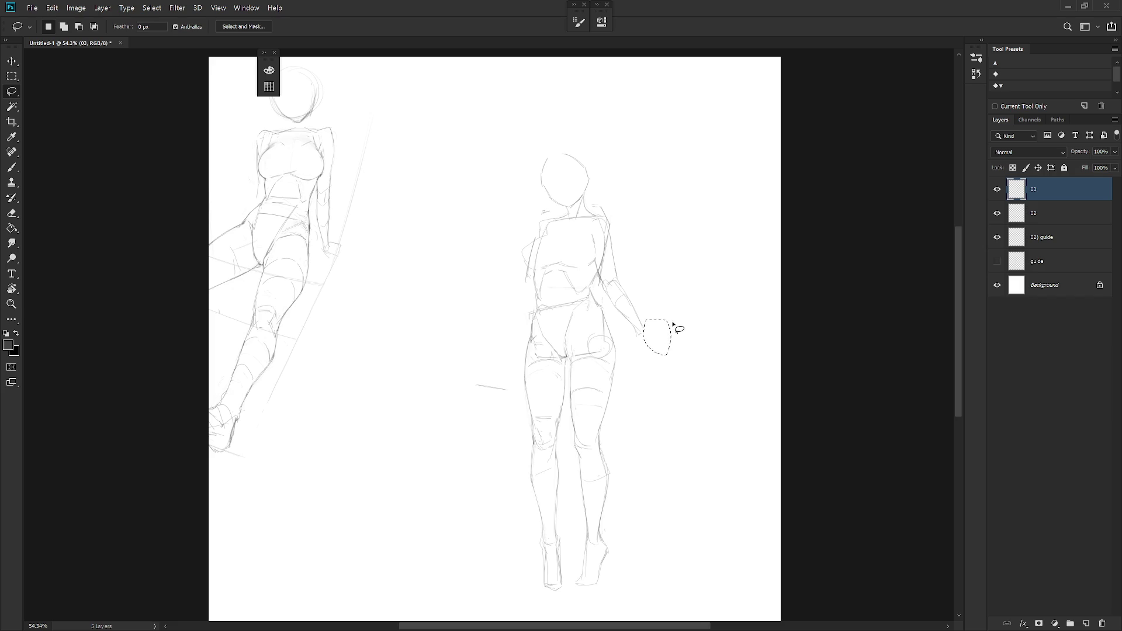
{"action": "key", "text": "ctrl+d"}
{"action": "key", "text": "b"}
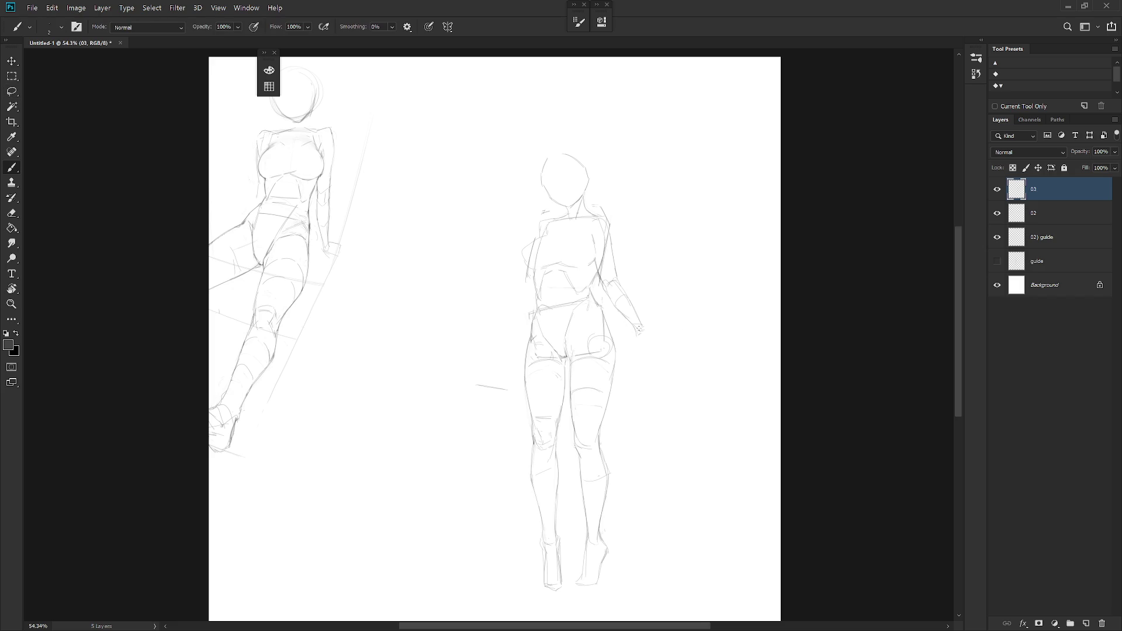
{"action": "left_click_drag", "start_coordinate": [645, 320], "coordinate": [659, 324]}
Step: Erase a small mark near the hand and draw its fingers and fingertips
{"action": "key", "text": "e"}
{"action": "left_click", "coordinate": [649, 316]}
{"action": "key", "text": "b"}
{"action": "key", "text": "e"}
{"action": "key", "text": "b"}
{"action": "left_click_drag", "start_coordinate": [666, 329], "coordinate": [663, 324]}
{"action": "left_click_drag", "start_coordinate": [656, 315], "coordinate": [653, 329]}
Step: Add strokes at the left waist and along the figure's right side
{"action": "key", "text": "ctrl"}
{"action": "left_click_drag", "start_coordinate": [536, 288], "coordinate": [537, 288]}
{"action": "left_click_drag", "start_coordinate": [593, 275], "coordinate": [540, 289]}
{"action": "key", "text": "e"}
{"action": "key", "text": "b"}
{"action": "key", "text": "e"}
{"action": "key", "text": "b"}
Step: Erase and rework the faint torso marks and left chest lines
{"action": "key", "text": "e"}
{"action": "left_click_drag", "start_coordinate": [564, 263], "coordinate": [575, 292]}
{"action": "key", "text": "b"}
{"action": "key", "text": "e"}
{"action": "left_click_drag", "start_coordinate": [558, 266], "coordinate": [544, 275]}
{"action": "key", "text": "b"}
{"action": "key", "text": "e"}
{"action": "left_click_drag", "start_coordinate": [525, 237], "coordinate": [531, 269]}
{"action": "key", "text": "b"}
{"action": "key", "text": "e"}
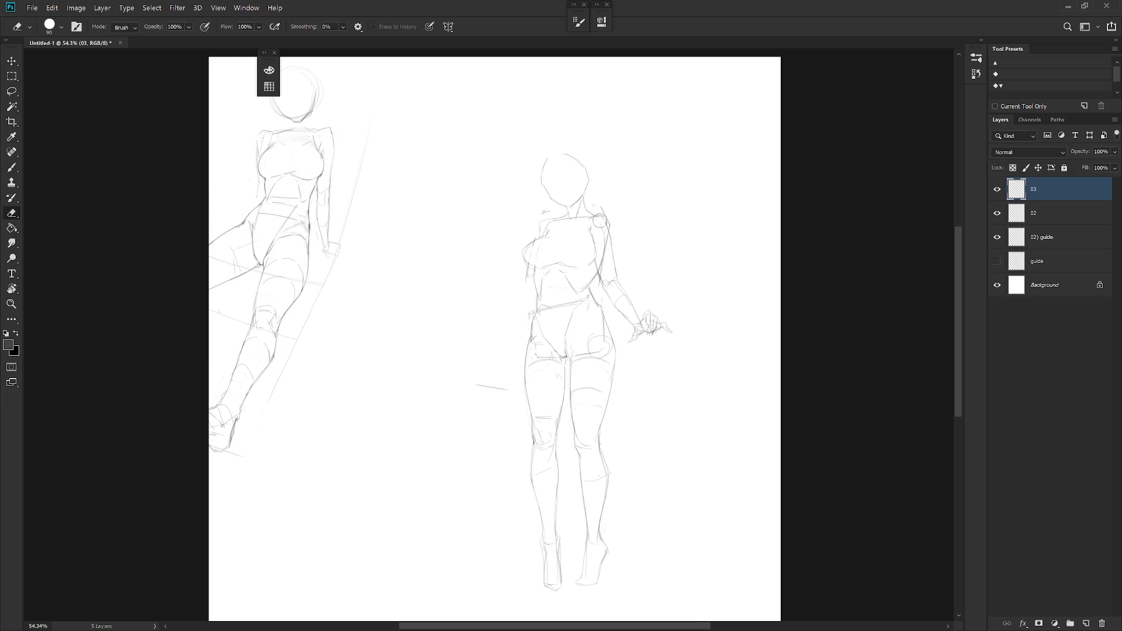
Step: Sketch the standing figure's left arm line angling outward toward the hip, redrawing it once
{"action": "key", "text": "b"}
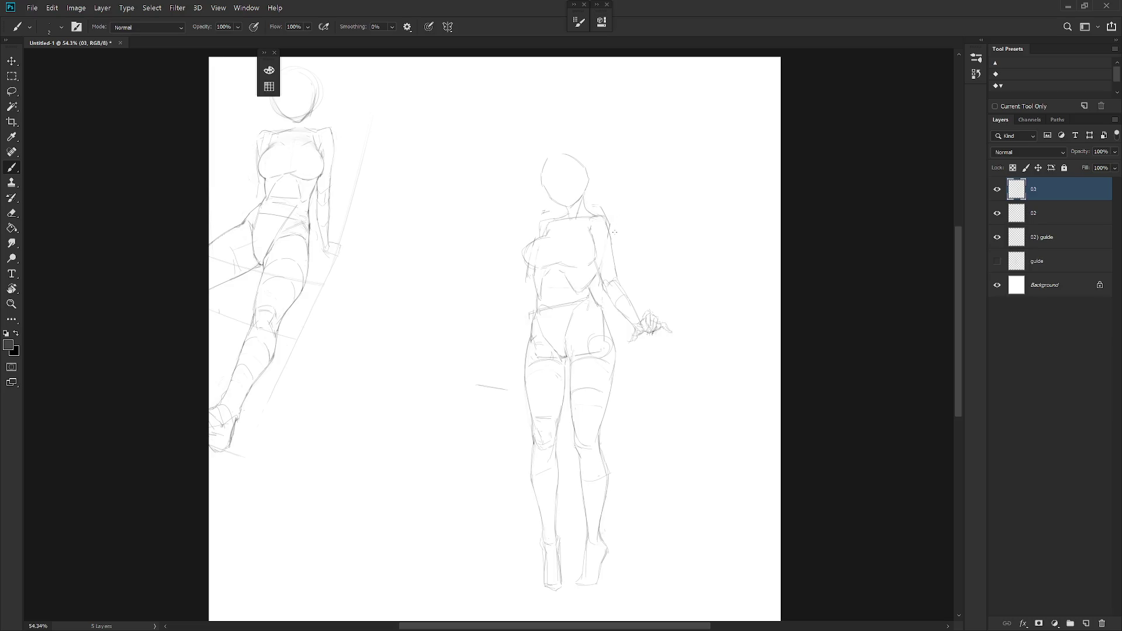
{"action": "key", "text": "e"}
{"action": "key", "text": "b"}
{"action": "key", "text": "e"}
{"action": "key", "text": "b"}
{"action": "key", "text": "e"}
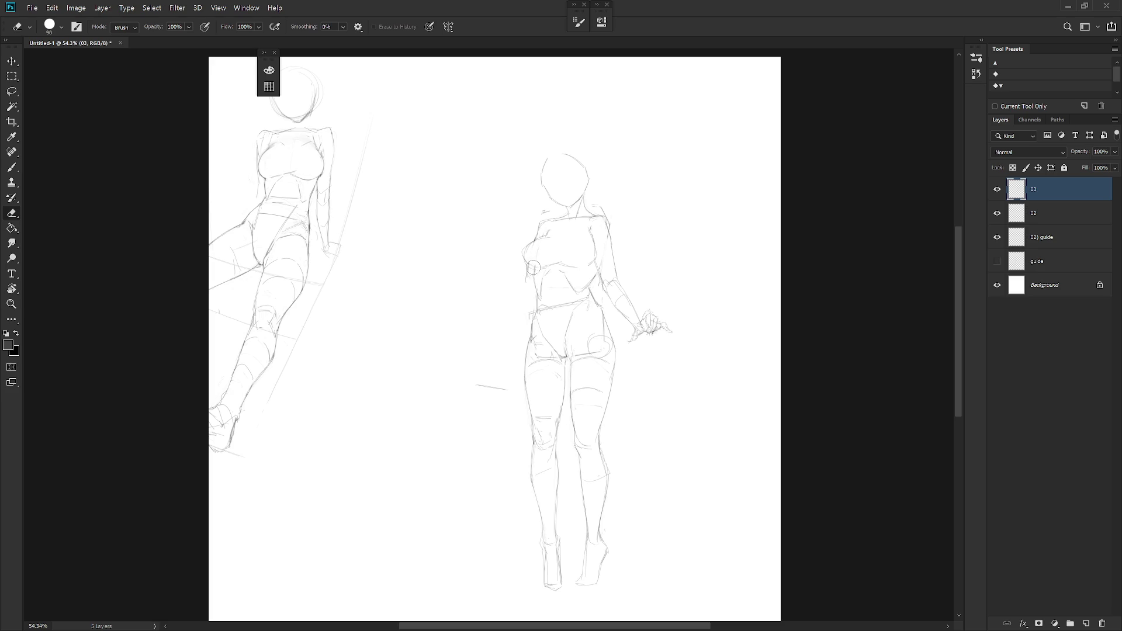
{"action": "key", "text": "b"}
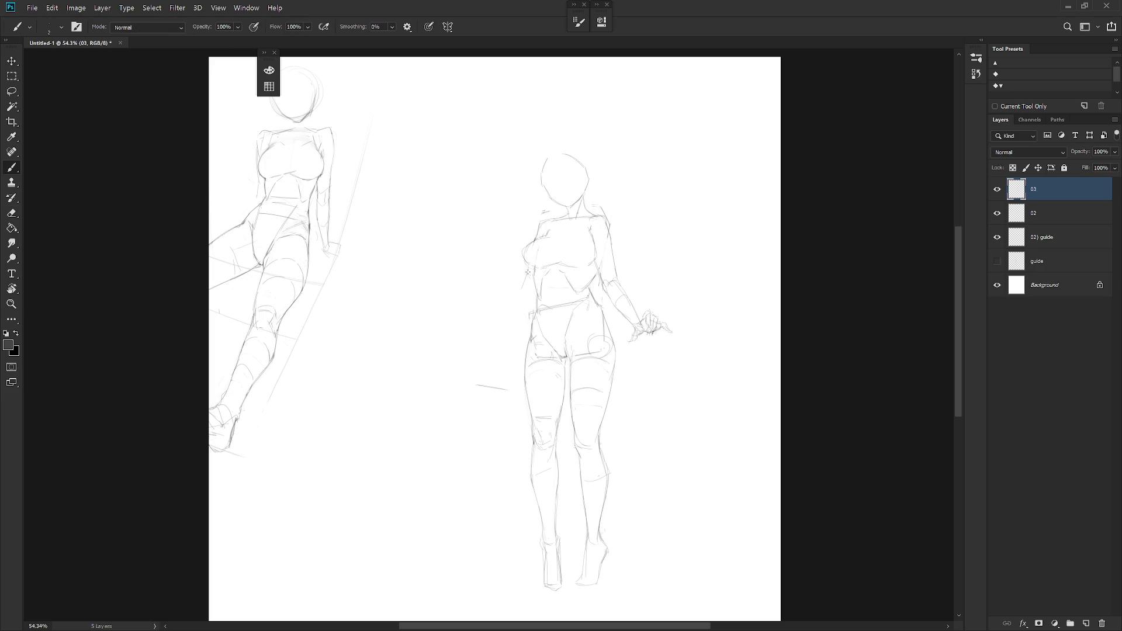
{"action": "key", "text": "e"}
{"action": "key", "text": "b"}
{"action": "mouse_move", "coordinate": [500, 342]}
{"action": "left_mouse_down"}
{"action": "mouse_move", "coordinate": [526, 297]}
{"action": "mouse_move", "coordinate": [495, 343]}
{"action": "left_mouse_up"}
{"action": "key", "text": "ctrl+z"}
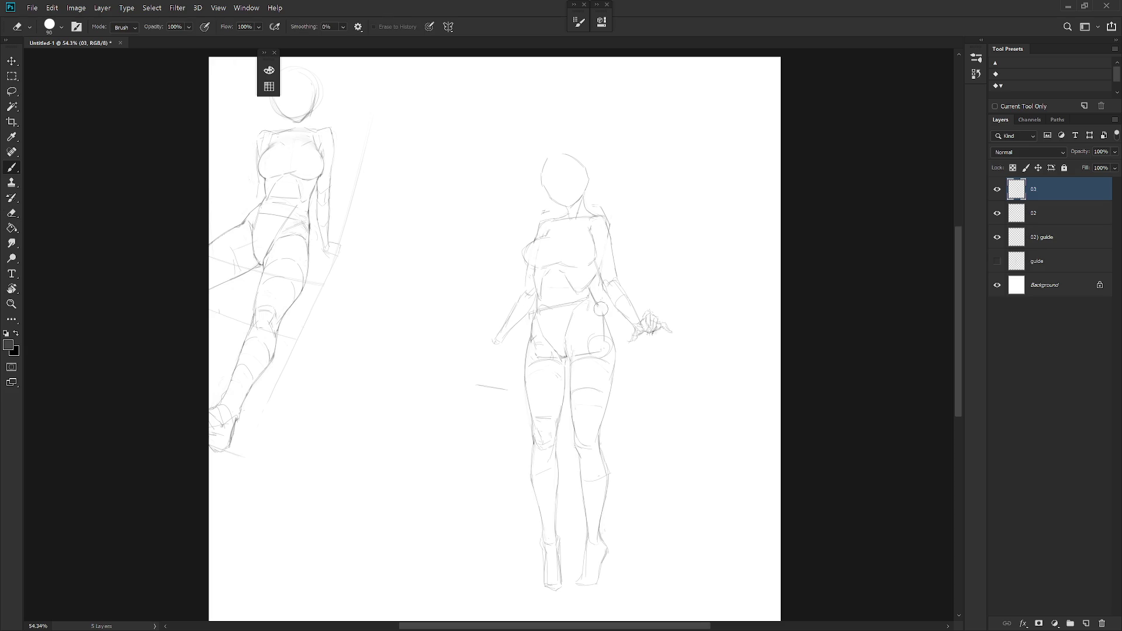
{"action": "left_click_drag", "start_coordinate": [653, 327], "coordinate": [643, 321]}
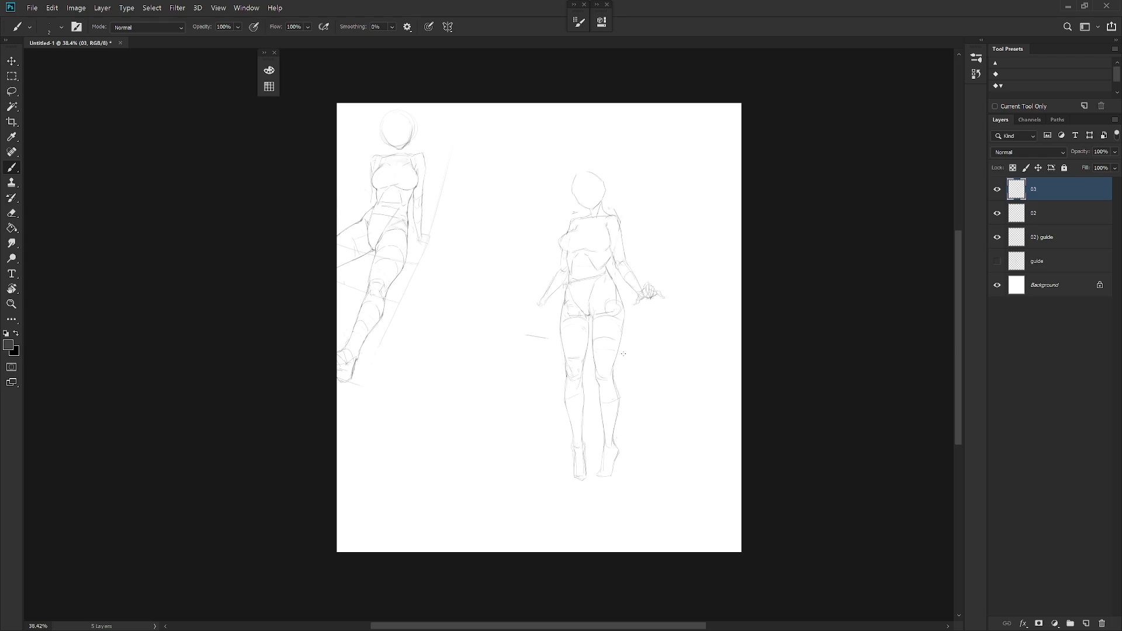
Step: Lasso the standing figure's head and free-transform it to refine its size and placement
{"action": "left_click_drag", "start_coordinate": [595, 201], "coordinate": [603, 202]}
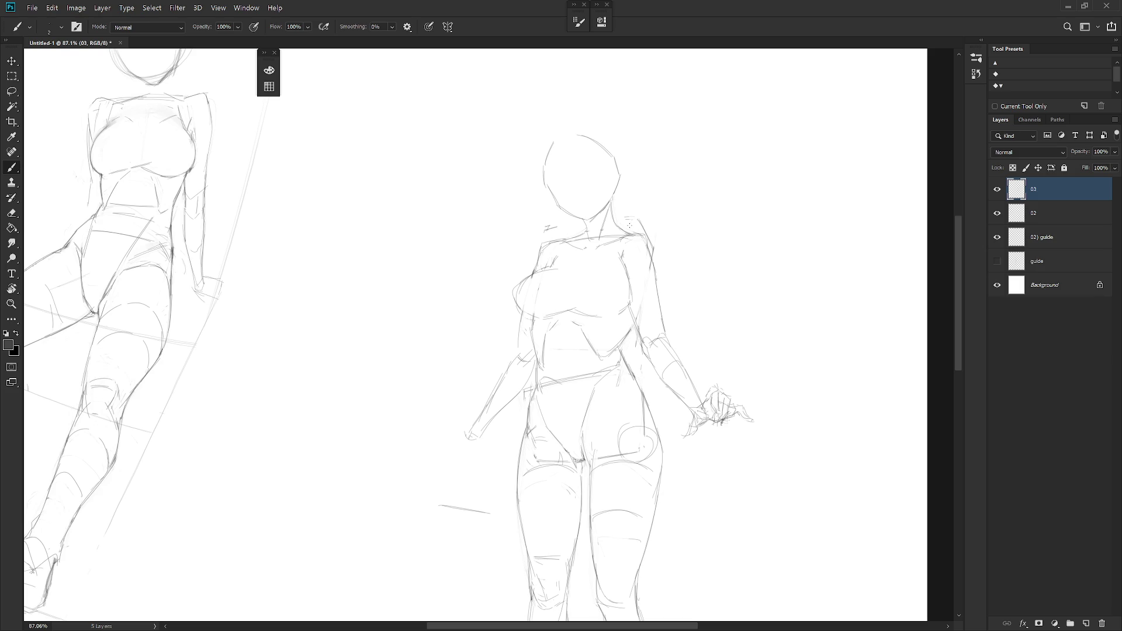
{"action": "key", "text": "l"}
{"action": "mouse_move", "coordinate": [598, 240]}
{"action": "left_mouse_down"}
{"action": "mouse_move", "coordinate": [575, 225]}
{"action": "mouse_move", "coordinate": [597, 241]}
{"action": "left_mouse_up"}
{"action": "key", "text": "ctrl+t"}
{"action": "key", "text": "Return"}
{"action": "key", "text": "ctrl+d"}
{"action": "key", "text": "b"}
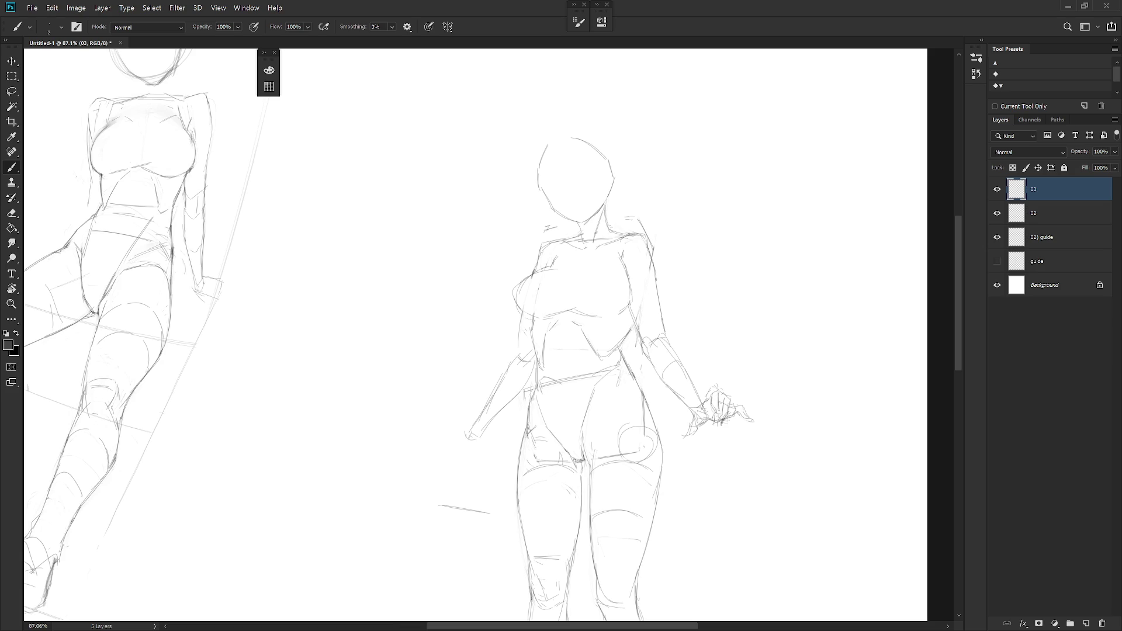
{"action": "scroll", "coordinate": [686, 229], "scroll_direction": "down", "scroll_amount": 3}
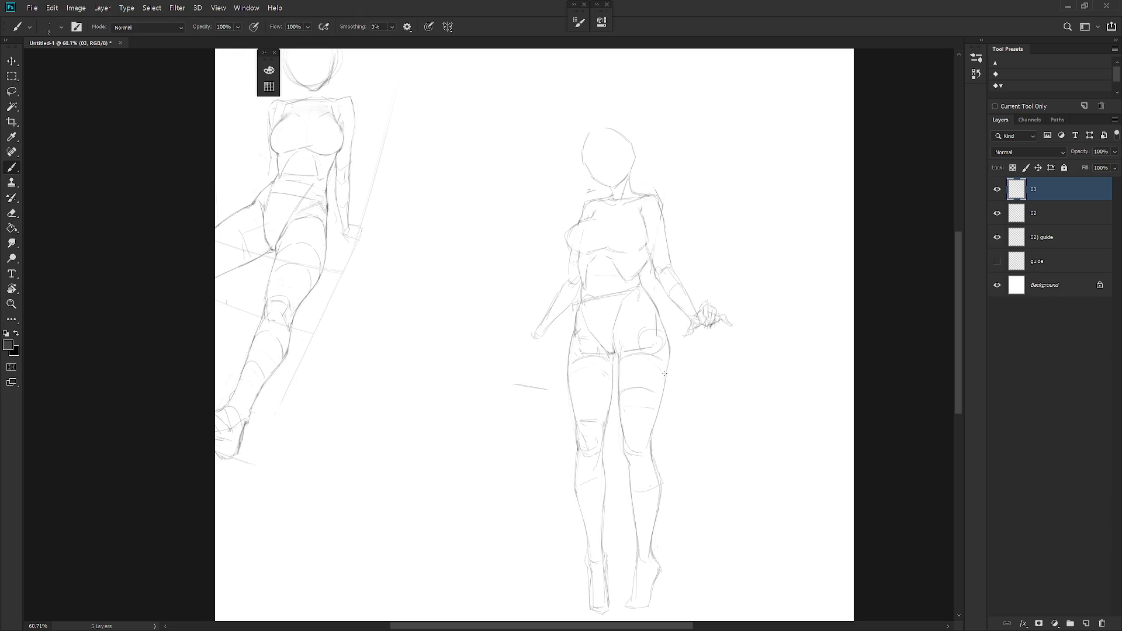
Step: Add faint curves on the inner left thigh and a stroke on the hip, sampling the sketch colour
{"action": "key", "text": "e"}
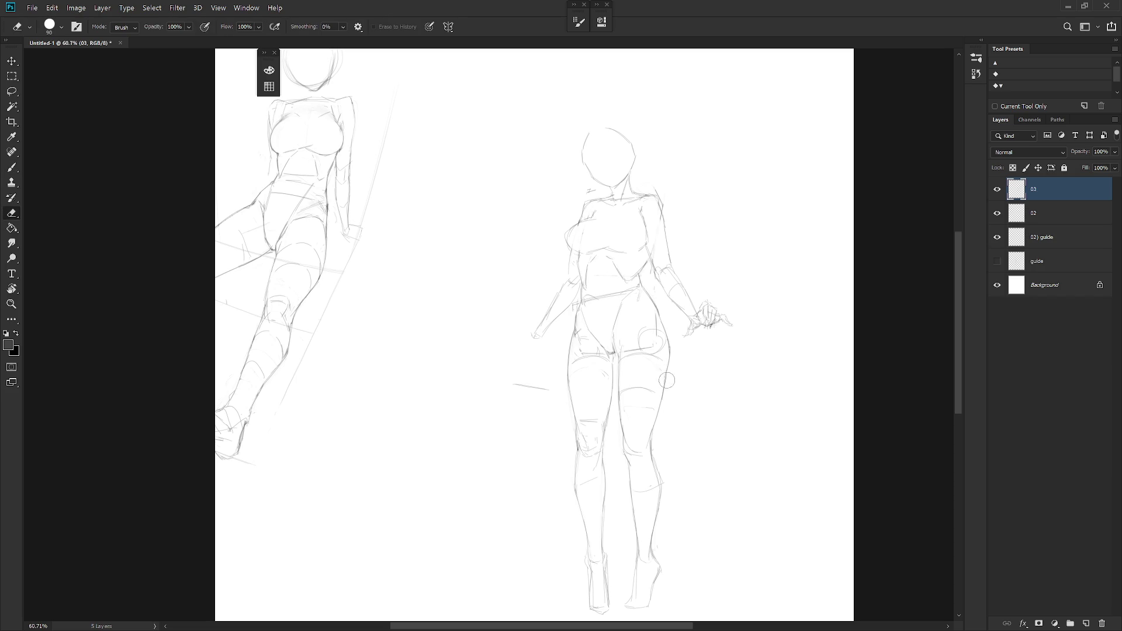
{"action": "key", "text": "b"}
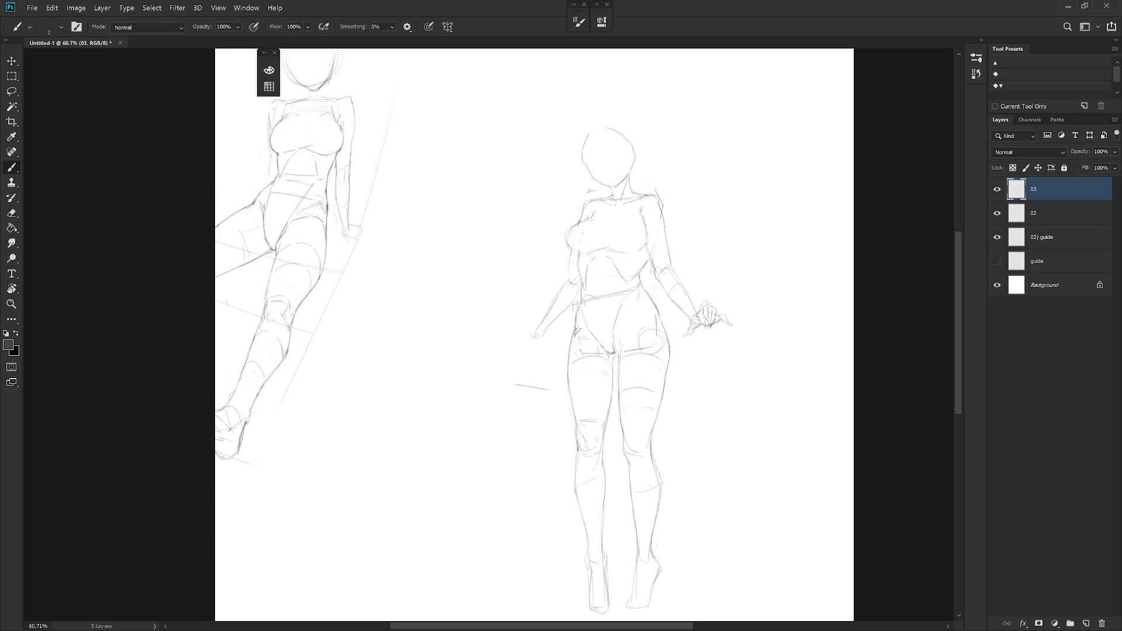
{"action": "left_click_drag", "start_coordinate": [577, 337], "coordinate": [603, 353]}
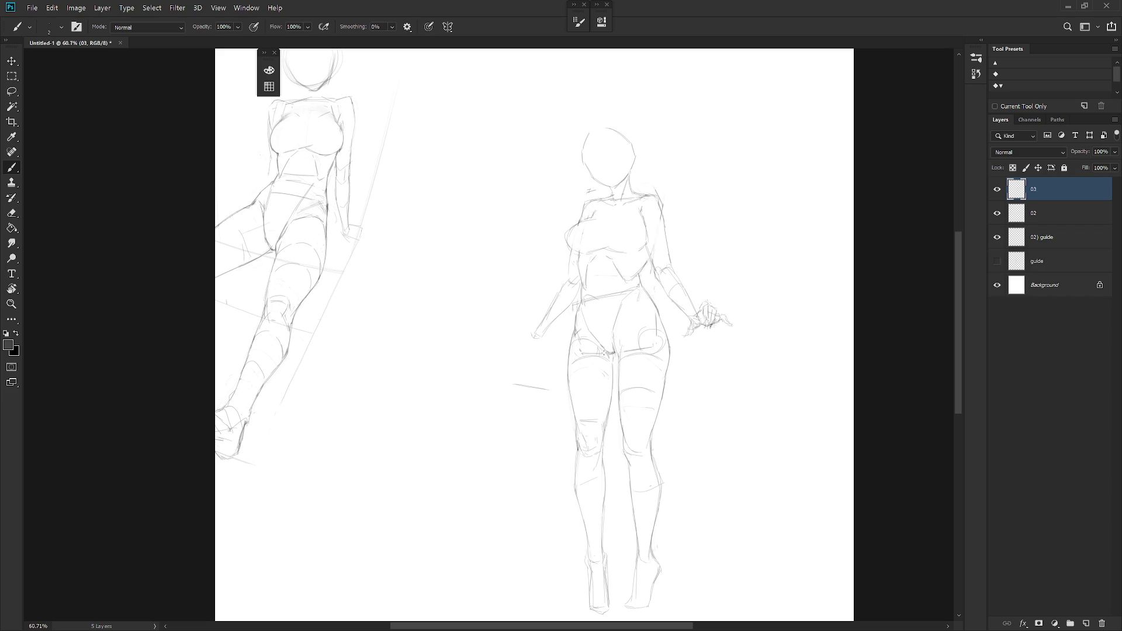
{"action": "left_click", "coordinate": [570, 342], "text": "alt"}
{"action": "left_click", "coordinate": [573, 344], "text": "alt"}
{"action": "key", "text": "e"}
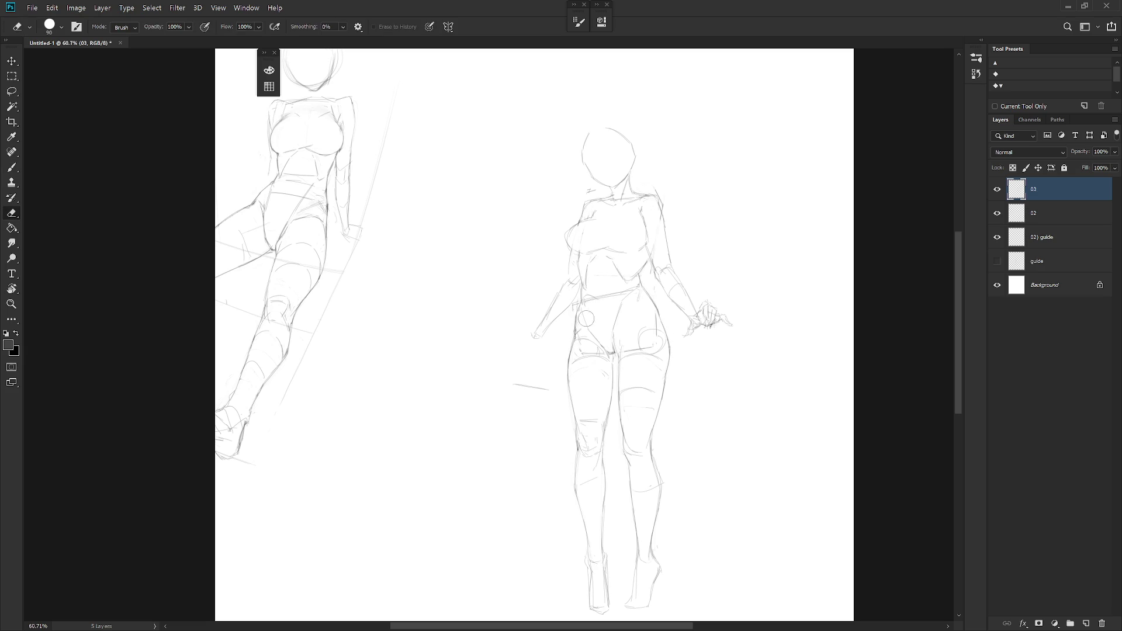
{"action": "key", "text": "b"}
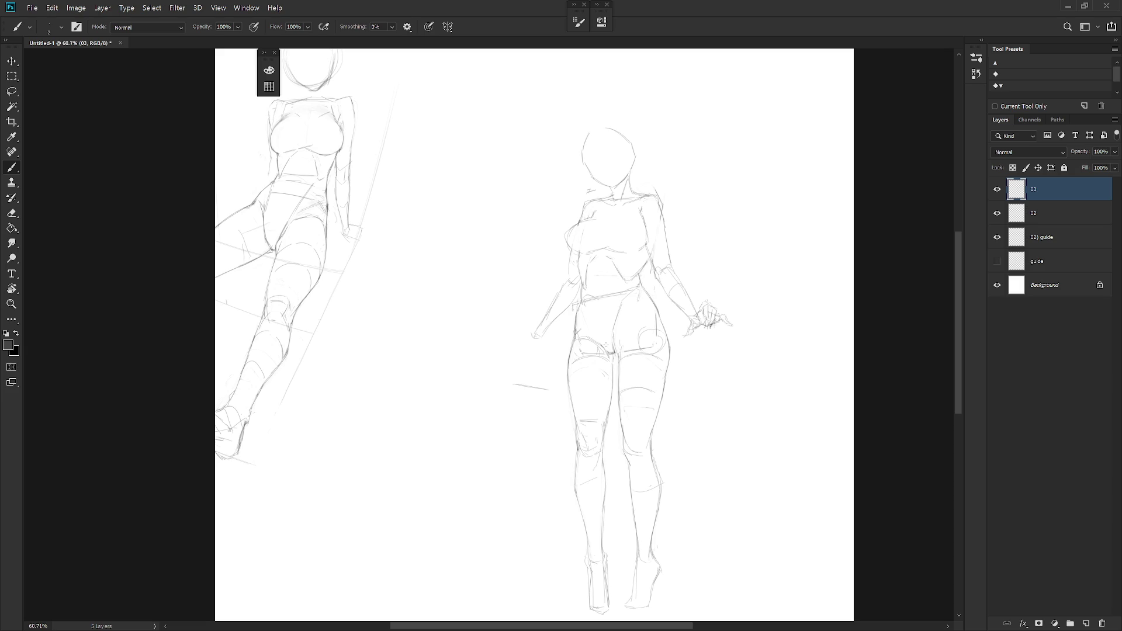
{"action": "left_click_drag", "start_coordinate": [596, 337], "coordinate": [586, 310]}
{"action": "scroll", "coordinate": [659, 251], "scroll_direction": "down", "scroll_amount": 3}
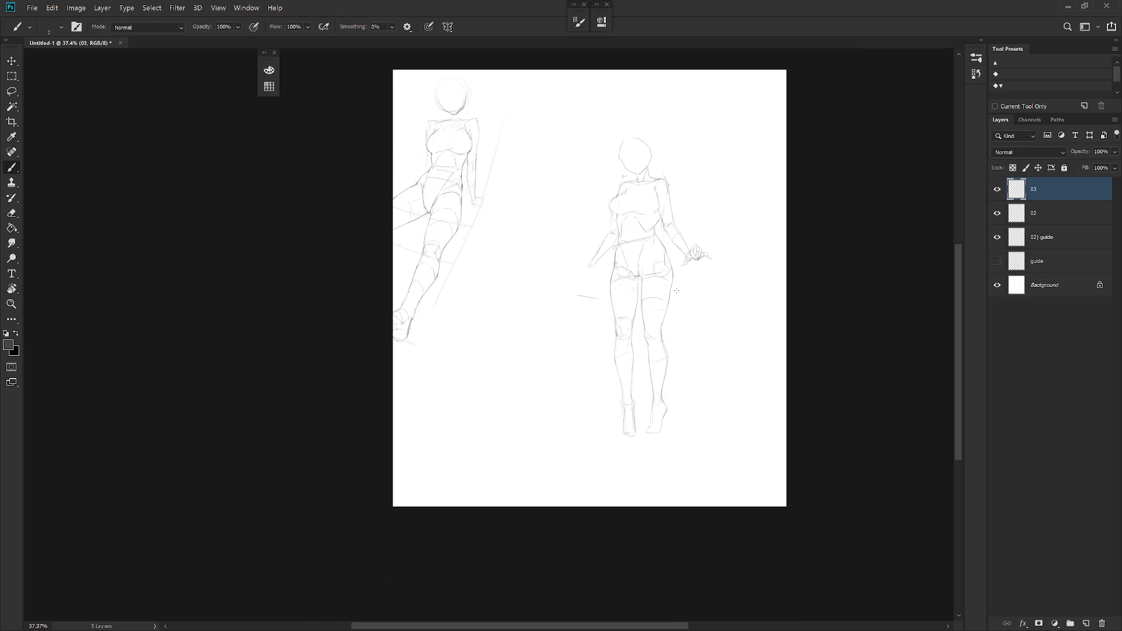
{"action": "scroll", "coordinate": [662, 351], "scroll_direction": "up", "scroll_amount": 1}
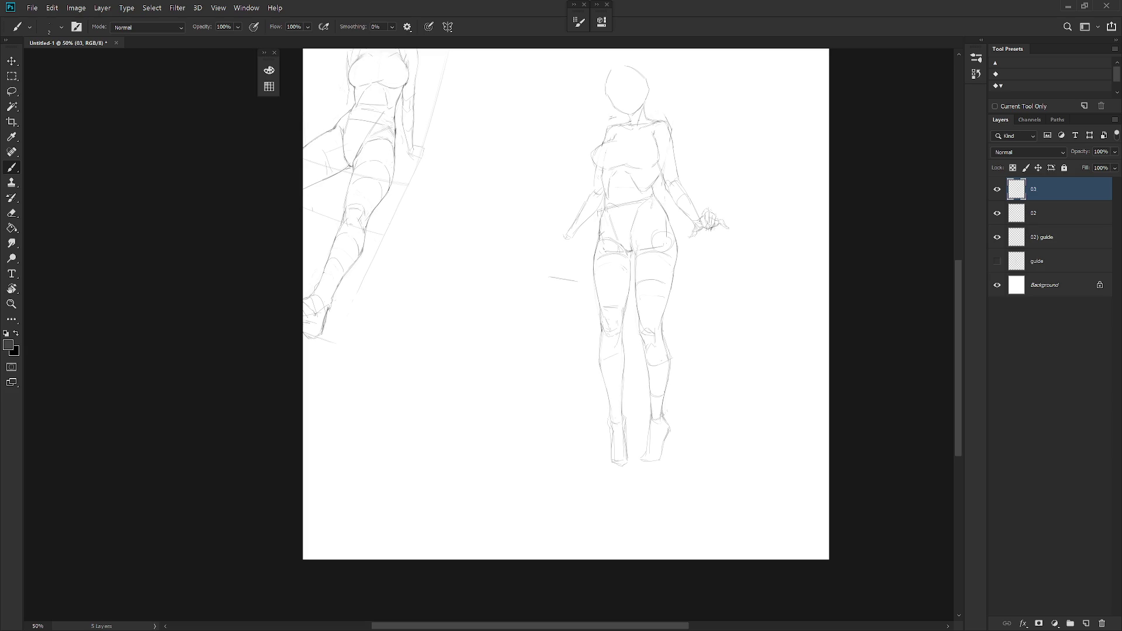
Step: Sketch faint guide lines along both ankles, down the left shin and the left thigh
{"action": "left_click_drag", "start_coordinate": [652, 432], "coordinate": [649, 451]}
{"action": "left_click_drag", "start_coordinate": [617, 420], "coordinate": [621, 449]}
{"action": "left_click_drag", "start_coordinate": [615, 353], "coordinate": [617, 414]}
{"action": "left_click_drag", "start_coordinate": [614, 252], "coordinate": [614, 301]}
{"action": "key", "text": "ctrl+z"}
{"action": "left_click_drag", "start_coordinate": [614, 254], "coordinate": [614, 299]}
Step: Sketch the left hand at the forearm's end with finger strokes, undoing an extra stroke
{"action": "scroll", "coordinate": [644, 231], "scroll_direction": "up", "scroll_amount": 2}
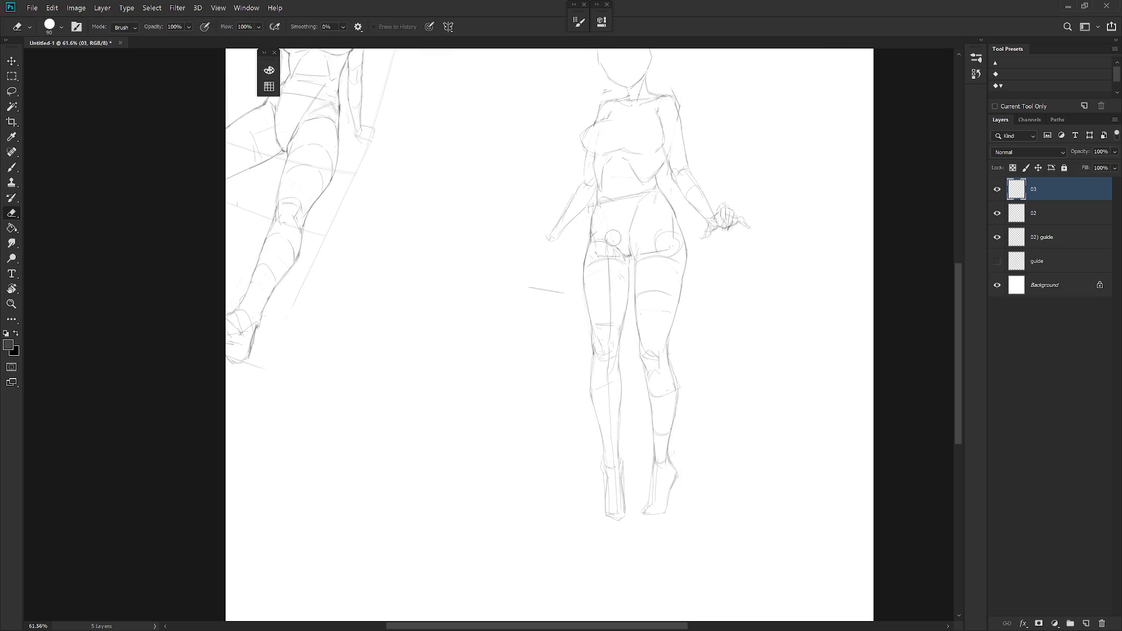
{"action": "scroll", "coordinate": [666, 178], "scroll_direction": "up", "scroll_amount": 2}
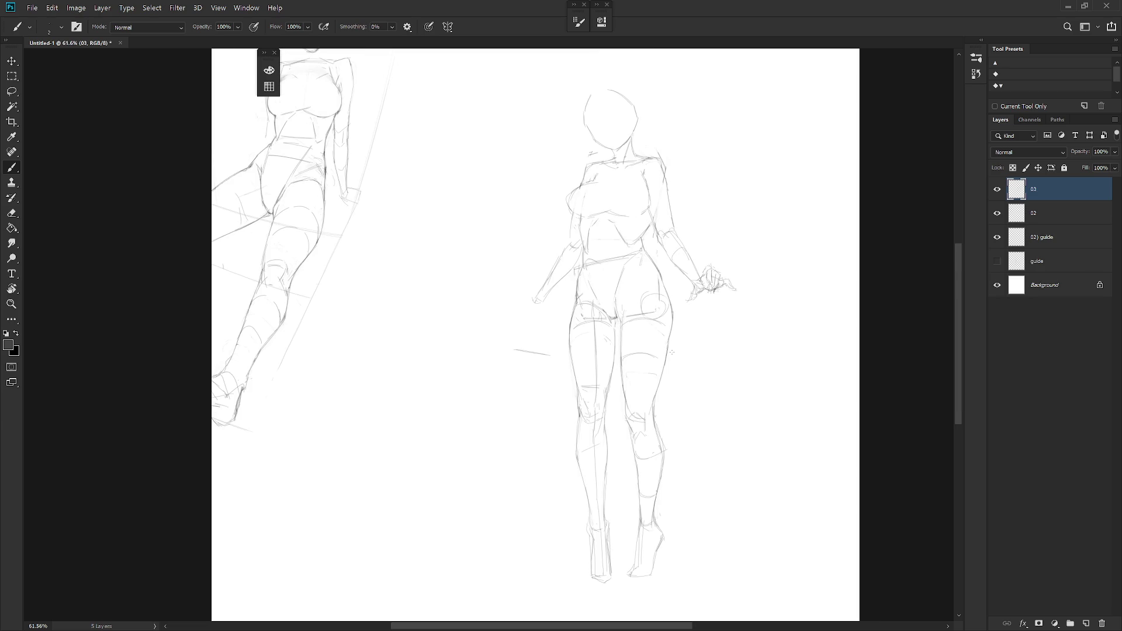
{"action": "left_click_drag", "start_coordinate": [533, 299], "coordinate": [523, 309]}
{"action": "left_click_drag", "start_coordinate": [518, 311], "coordinate": [536, 308]}
{"action": "left_click_drag", "start_coordinate": [520, 316], "coordinate": [511, 319]}
{"action": "mouse_move", "coordinate": [545, 348]}
{"action": "left_mouse_down"}
{"action": "mouse_move", "coordinate": [558, 383]}
{"action": "mouse_move", "coordinate": [579, 396]}
{"action": "left_mouse_up"}
{"action": "key", "text": "ctrl+z"}
{"action": "key", "text": "ctrl+z"}
{"action": "key", "text": "ctrl+z"}
Step: Draw a mouth line, an eye line and an ear on the face, dropping a stray eyelid curve
{"action": "mouse_move", "coordinate": [607, 112]}
{"action": "left_mouse_down"}
{"action": "mouse_move", "coordinate": [604, 129]}
{"action": "mouse_move", "coordinate": [614, 125]}
{"action": "mouse_move", "coordinate": [626, 152]}
{"action": "left_mouse_up"}
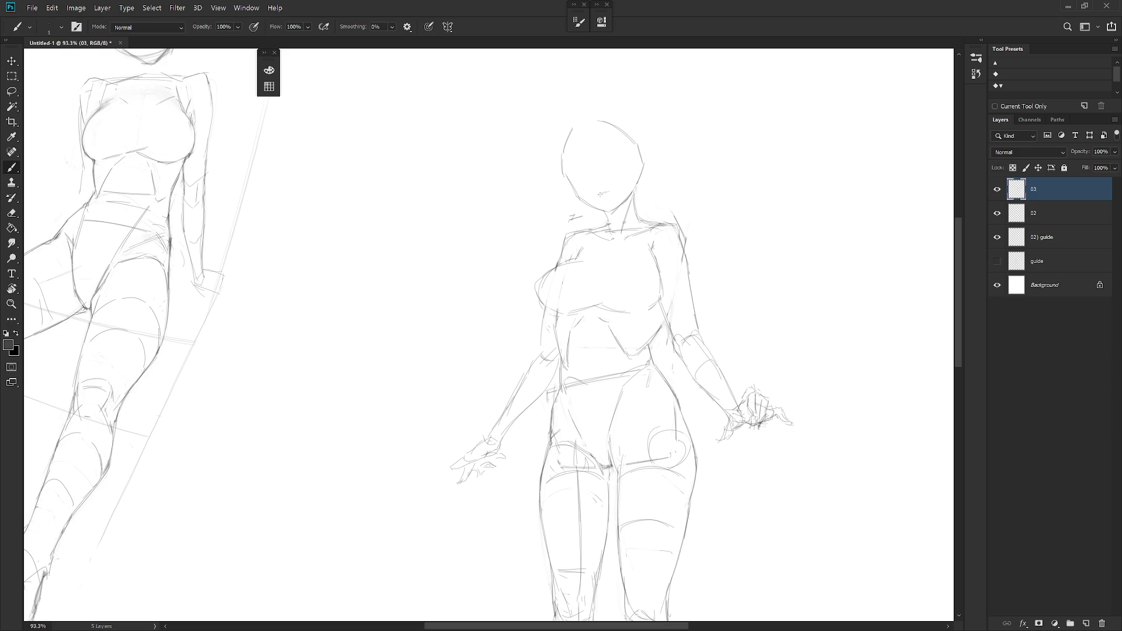
{"action": "left_click_drag", "start_coordinate": [598, 194], "coordinate": [610, 195]}
{"action": "left_click_drag", "start_coordinate": [614, 166], "coordinate": [619, 167]}
{"action": "left_click_drag", "start_coordinate": [608, 164], "coordinate": [622, 166]}
{"action": "key", "text": "ctrl+z"}
{"action": "mouse_move", "coordinate": [645, 174]}
{"action": "left_mouse_down"}
{"action": "mouse_move", "coordinate": [636, 184]}
{"action": "mouse_move", "coordinate": [645, 176]}
{"action": "left_mouse_up"}
{"action": "key", "text": "e"}
{"action": "key", "text": "b"}
{"action": "key", "text": "ctrl+0"}
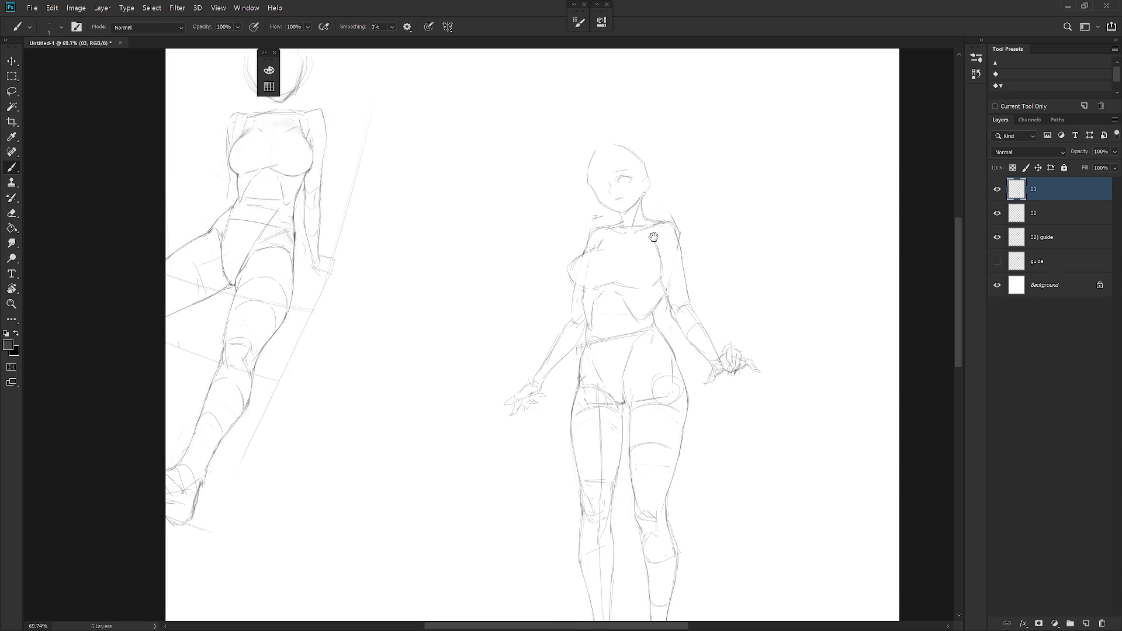
Step: Lasso and delete the old eye and mouth strokes on the standing figure's face
{"action": "mouse_move", "coordinate": [651, 210]}
{"action": "left_mouse_down"}
{"action": "mouse_move", "coordinate": [669, 208]}
{"action": "mouse_move", "coordinate": [650, 245]}
{"action": "left_mouse_up"}
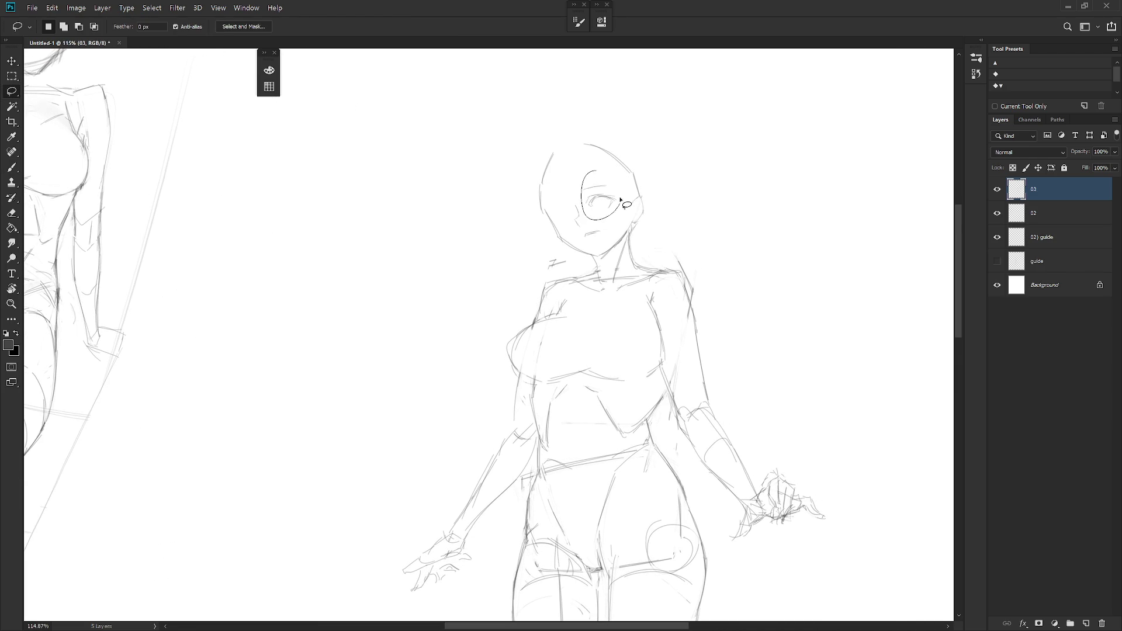
{"action": "key", "text": "Delete"}
{"action": "left_click_drag", "start_coordinate": [575, 194], "coordinate": [585, 228]}
{"action": "key", "text": "ctrl+d"}
{"action": "key", "text": "Delete"}
{"action": "key", "text": "ctrl+d"}
{"action": "scroll", "coordinate": [641, 253], "scroll_direction": "down", "scroll_amount": 1}
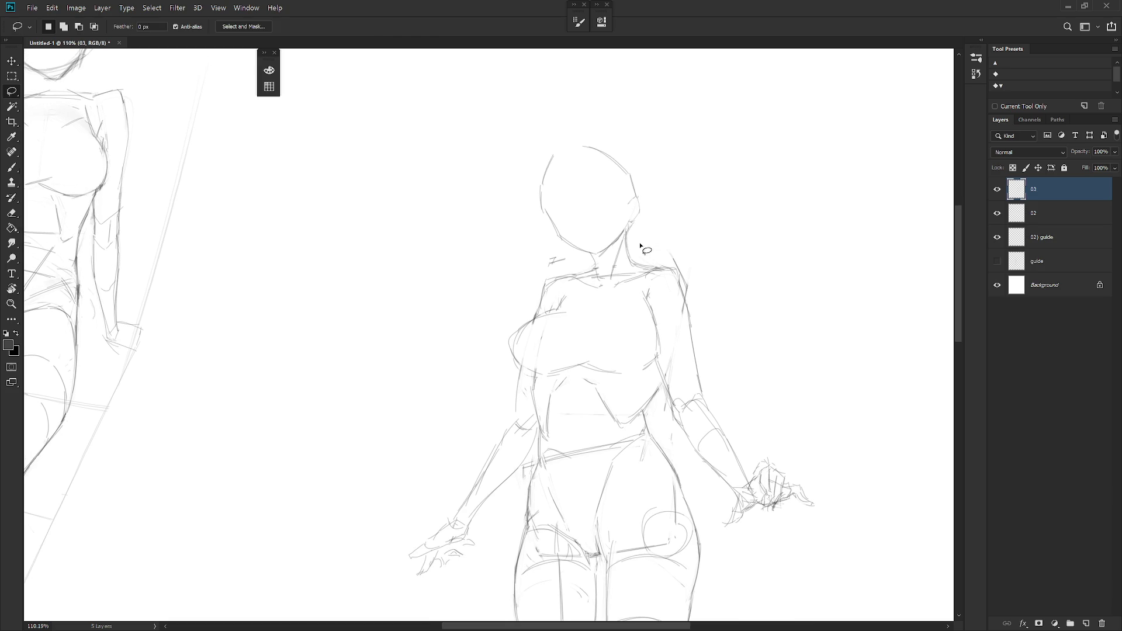
{"action": "key", "text": "b"}
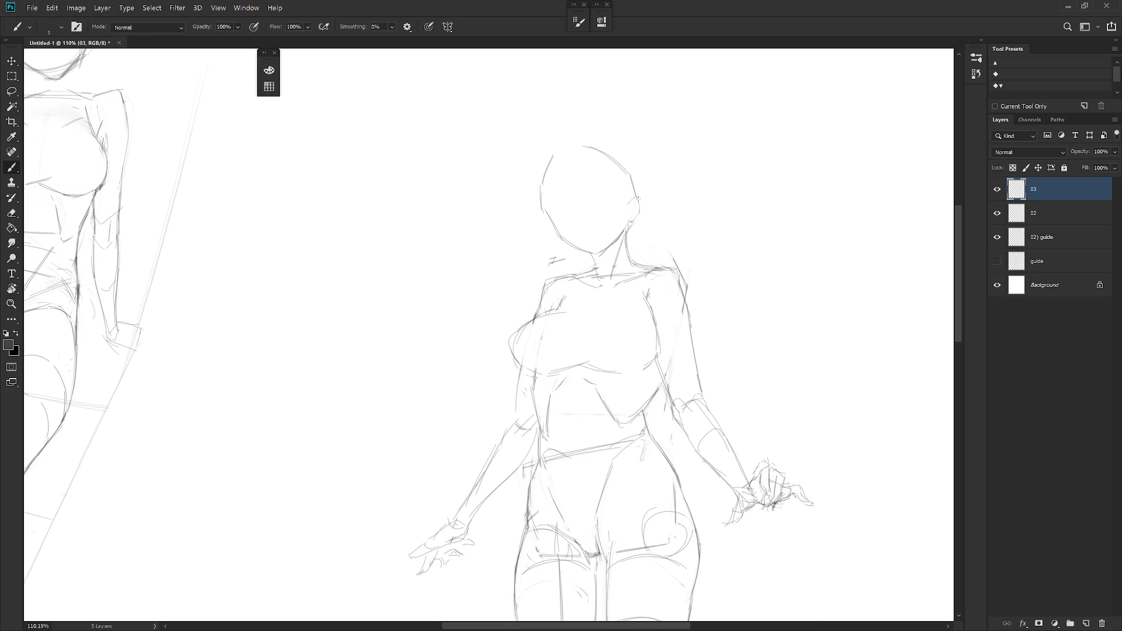
Step: Lasso and delete the top-right arc of the head outline
{"action": "key", "text": "l"}
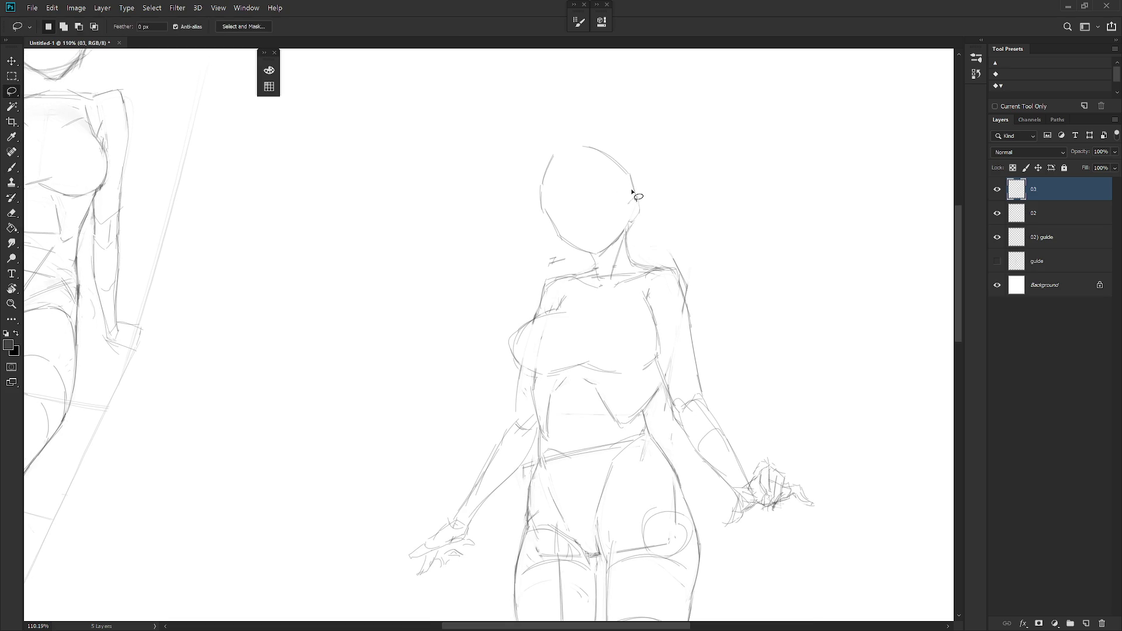
{"action": "left_click_drag", "start_coordinate": [638, 196], "coordinate": [655, 172]}
{"action": "key", "text": "Delete"}
{"action": "key", "text": "ctrl+d"}
{"action": "key", "text": "b"}
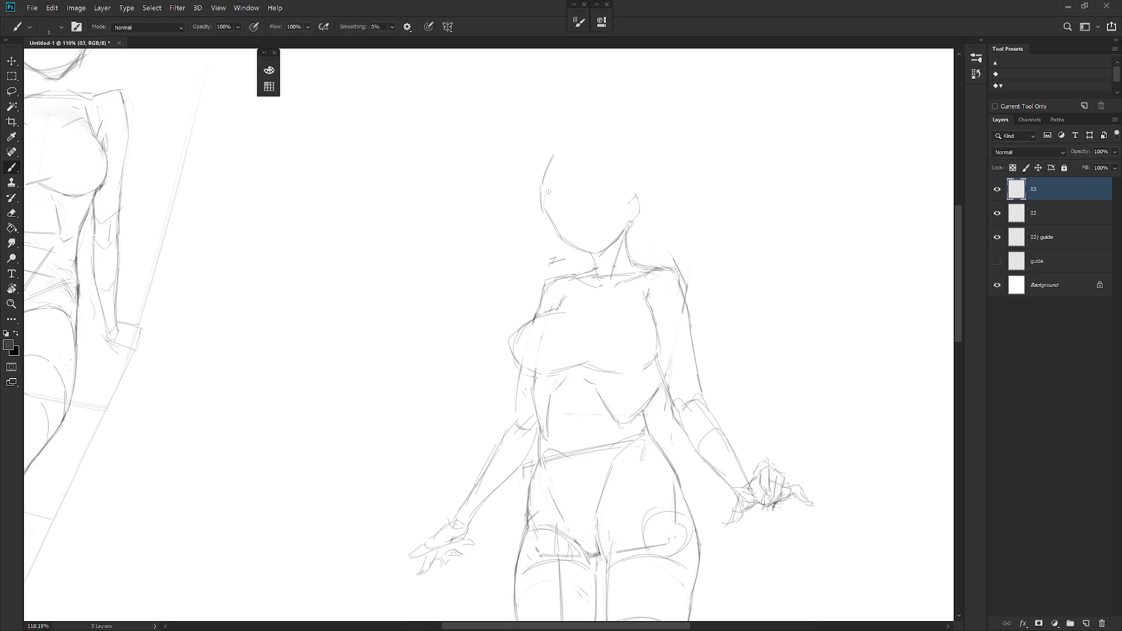
Step: Redraw the head's upper-left outline and add a small mouth mark
{"action": "mouse_move", "coordinate": [545, 187]}
{"action": "left_mouse_down"}
{"action": "mouse_move", "coordinate": [564, 168]}
{"action": "mouse_move", "coordinate": [621, 168]}
{"action": "mouse_move", "coordinate": [569, 183]}
{"action": "mouse_move", "coordinate": [582, 221]}
{"action": "left_mouse_up"}
{"action": "left_click_drag", "start_coordinate": [586, 232], "coordinate": [600, 228]}
{"action": "key", "text": "ctrl+z"}
{"action": "left_click_drag", "start_coordinate": [583, 232], "coordinate": [596, 228]}
{"action": "left_click", "coordinate": [581, 215], "text": "alt"}
Step: Lasso and delete the old stroke along the right shoulder
{"action": "key", "text": "l"}
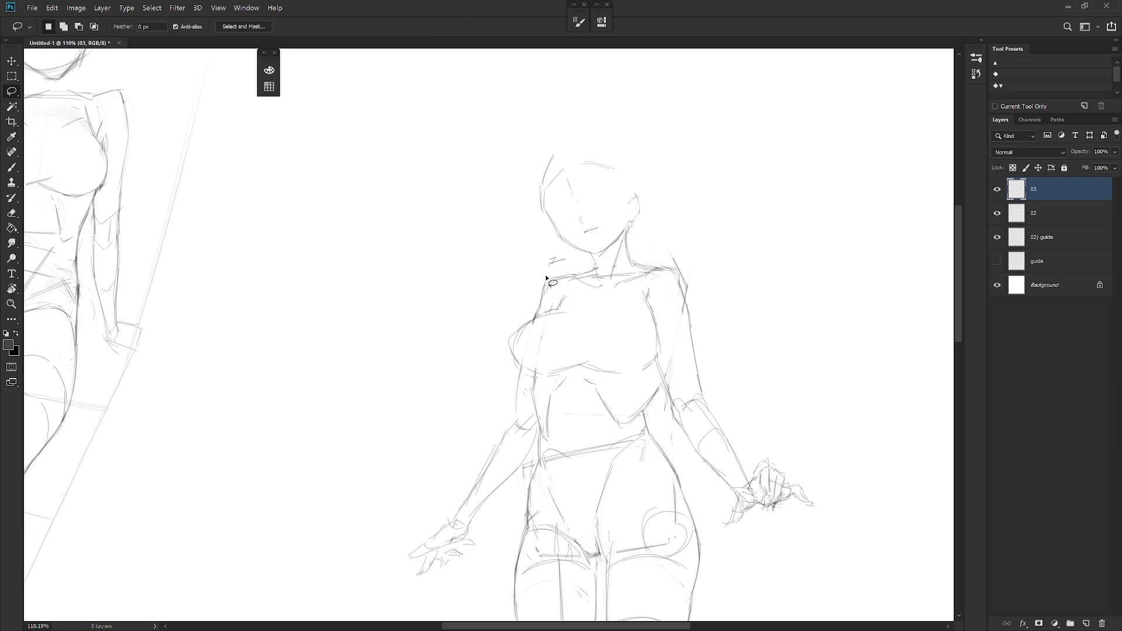
{"action": "scroll", "coordinate": [715, 319], "scroll_direction": "down", "scroll_amount": 1}
{"action": "left_click_drag", "start_coordinate": [716, 319], "coordinate": [671, 267]}
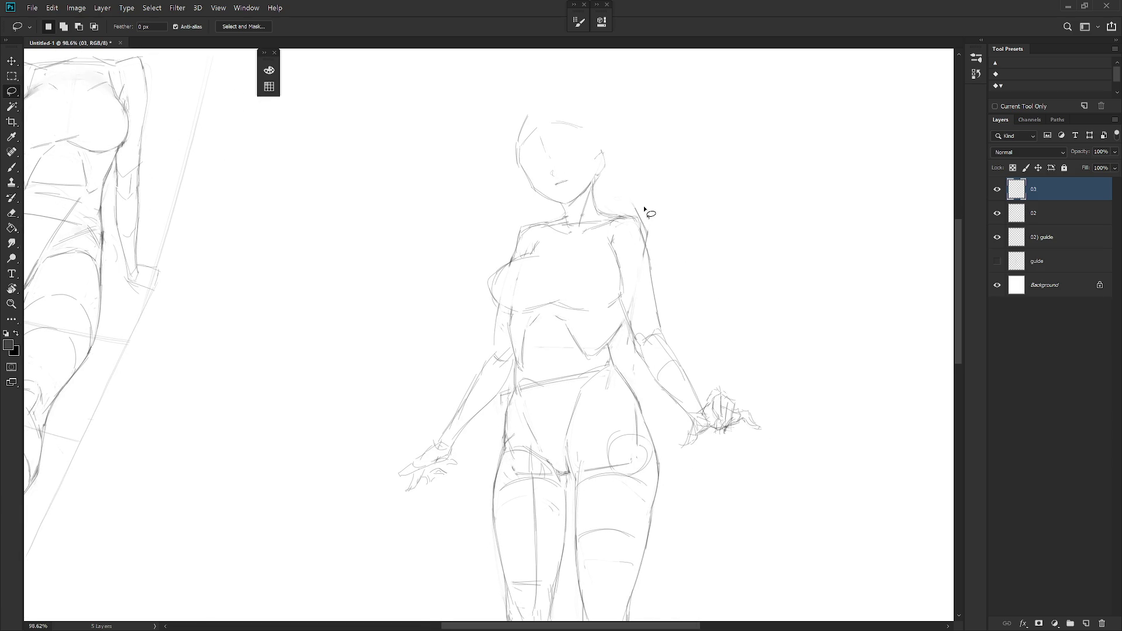
{"action": "left_click_drag", "start_coordinate": [637, 200], "coordinate": [656, 251]}
{"action": "key", "text": "Delete"}
{"action": "key", "text": "ctrl+d"}
{"action": "scroll", "coordinate": [659, 246], "scroll_direction": "down", "scroll_amount": 2}
Step: Redraw the right shoulder and upper-arm outline, erasing stray lines nearby
{"action": "key", "text": "e"}
{"action": "key", "text": "b"}
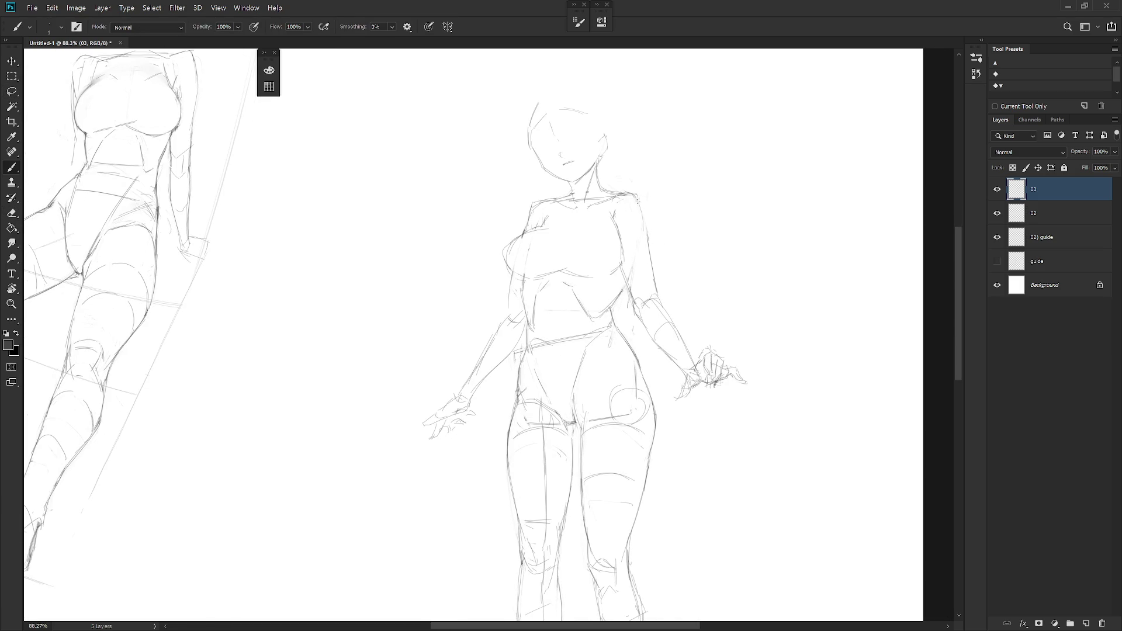
{"action": "mouse_move", "coordinate": [641, 232]}
{"action": "left_mouse_down"}
{"action": "mouse_move", "coordinate": [637, 199]}
{"action": "mouse_move", "coordinate": [654, 287]}
{"action": "mouse_move", "coordinate": [646, 222]}
{"action": "left_mouse_up"}
{"action": "key", "text": "e"}
{"action": "key", "text": "b"}
{"action": "key", "text": "ctrl+z"}
{"action": "key", "text": "e"}
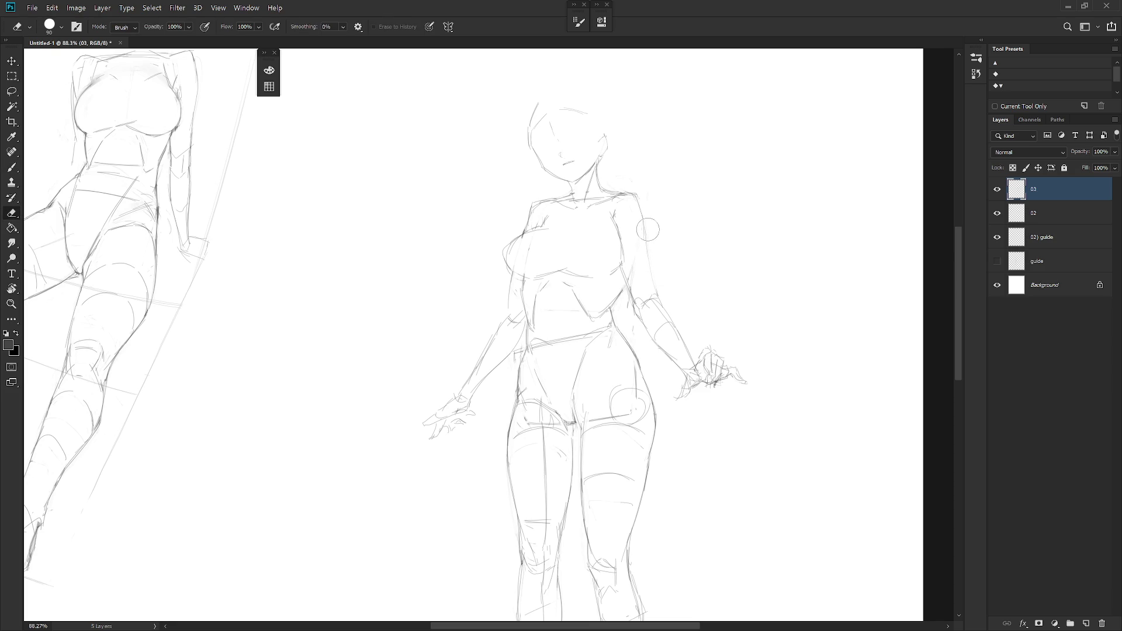
{"action": "key", "text": "b"}
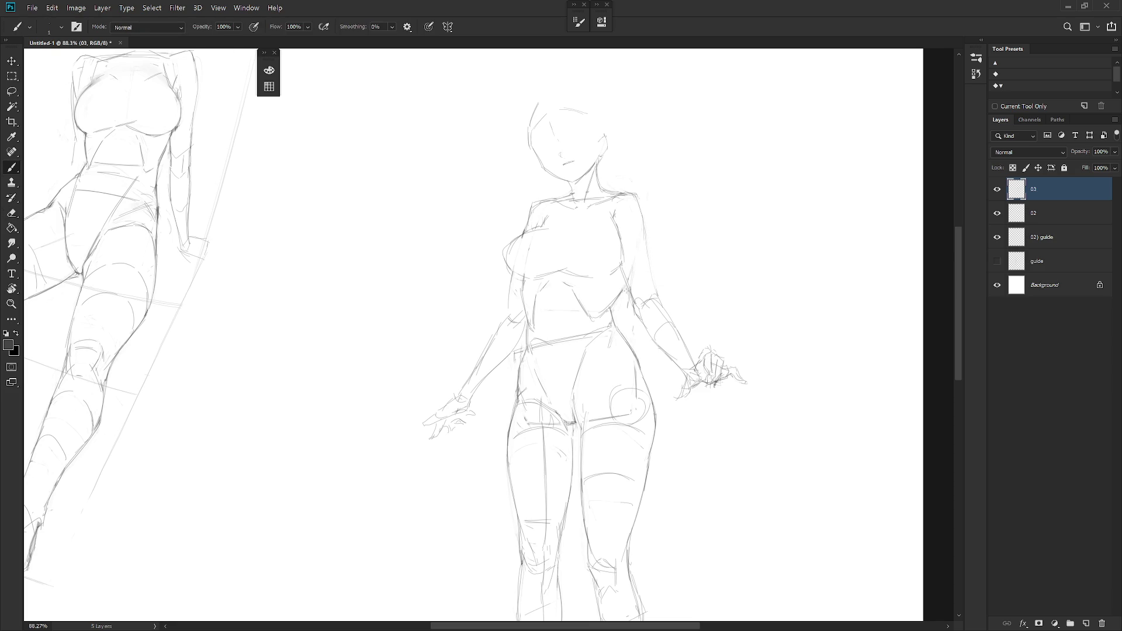
{"action": "key", "text": "e"}
{"action": "left_click_drag", "start_coordinate": [622, 263], "coordinate": [630, 301]}
{"action": "key", "text": "b"}
{"action": "left_click_drag", "start_coordinate": [623, 276], "coordinate": [647, 331]}
Step: Erase a faint stroke near the right arm and add a stroke at the top of the upper arm
{"action": "key", "text": "e"}
{"action": "key", "text": "b"}
{"action": "key", "text": "e"}
{"action": "key", "text": "b"}
{"action": "key", "text": "e"}
{"action": "left_click_drag", "start_coordinate": [641, 301], "coordinate": [632, 293]}
{"action": "key", "text": "b"}
{"action": "mouse_move", "coordinate": [623, 228]}
{"action": "left_mouse_down"}
{"action": "mouse_move", "coordinate": [641, 222]}
{"action": "mouse_move", "coordinate": [622, 257]}
{"action": "mouse_move", "coordinate": [618, 234]}
{"action": "left_mouse_up"}
Step: Erase faint lines near the left shoulder and chest, then add a stroke along the left waist
{"action": "key", "text": "e"}
{"action": "key", "text": "b"}
{"action": "key", "text": "e"}
{"action": "mouse_move", "coordinate": [514, 231]}
{"action": "left_mouse_down"}
{"action": "mouse_move", "coordinate": [523, 239]}
{"action": "mouse_move", "coordinate": [507, 260]}
{"action": "left_mouse_up"}
{"action": "key", "text": "b"}
{"action": "left_click_drag", "start_coordinate": [529, 280], "coordinate": [509, 304]}
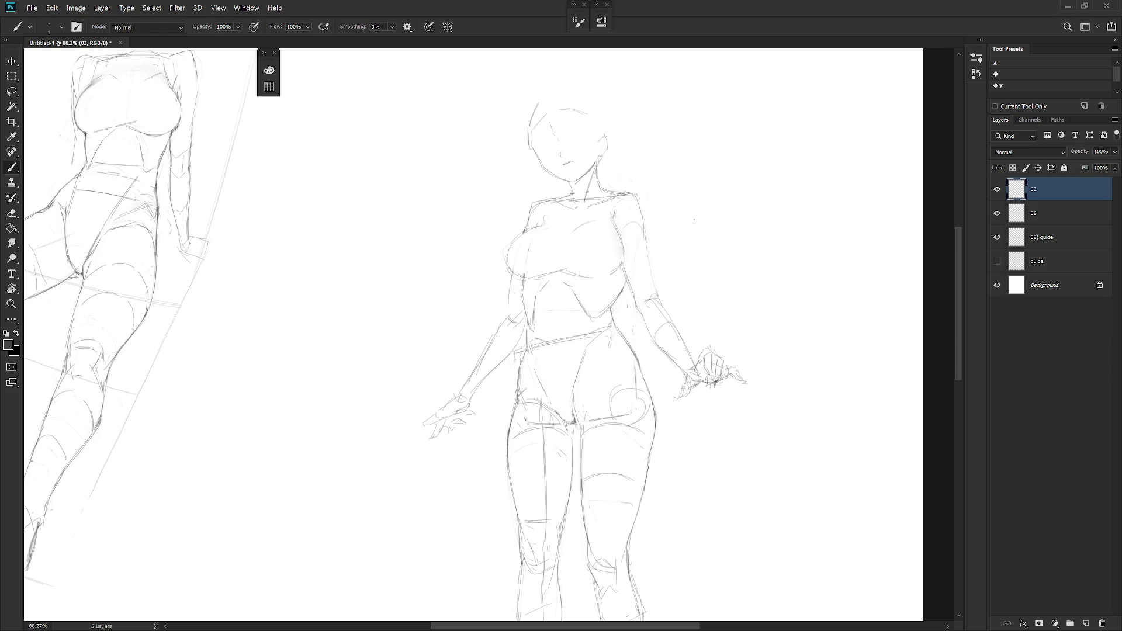
{"action": "scroll", "coordinate": [671, 257], "scroll_direction": "down", "scroll_amount": 2}
Step: Lasso the left shin and free-transform it to adjust its shape
{"action": "scroll", "coordinate": [670, 260], "scroll_direction": "down", "scroll_amount": 1}
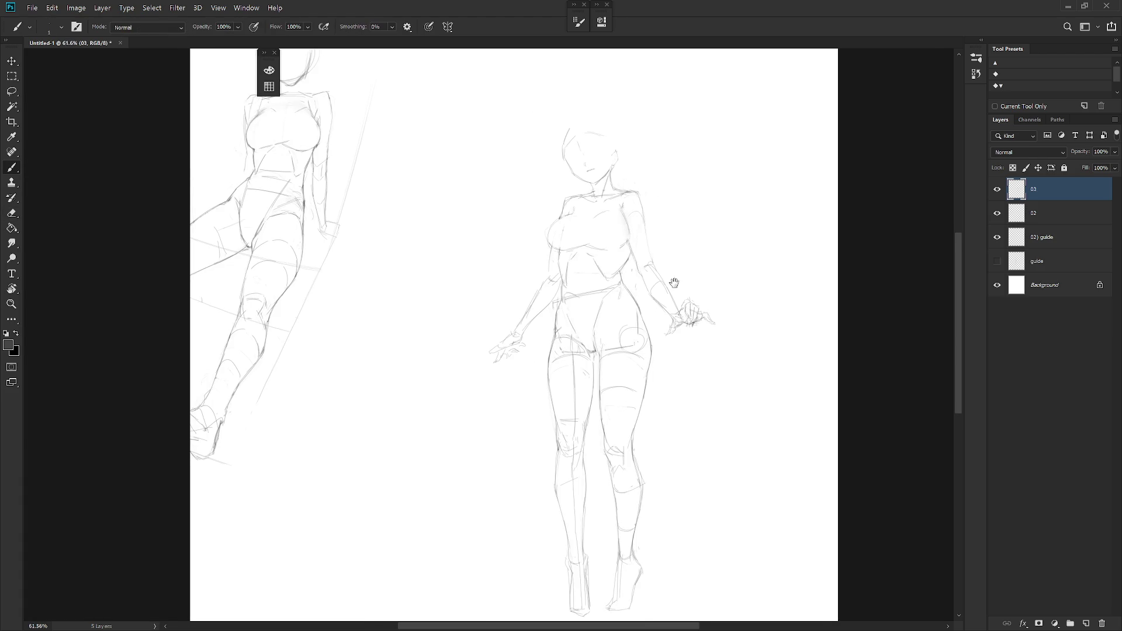
{"action": "scroll", "coordinate": [672, 263], "scroll_direction": "down", "scroll_amount": 1}
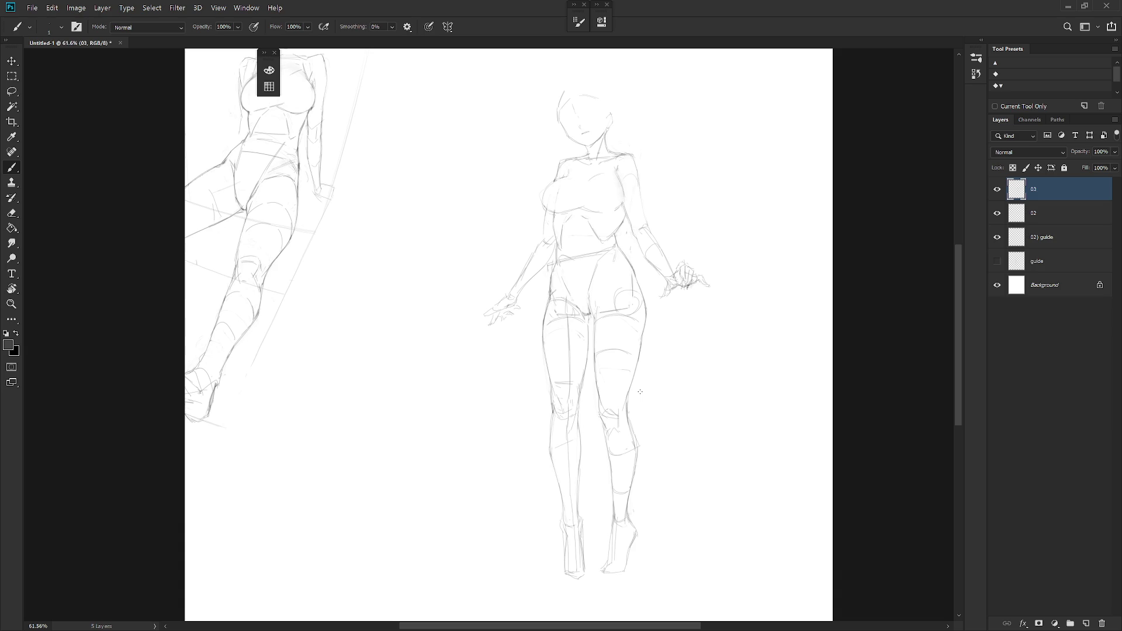
{"action": "key", "text": "l"}
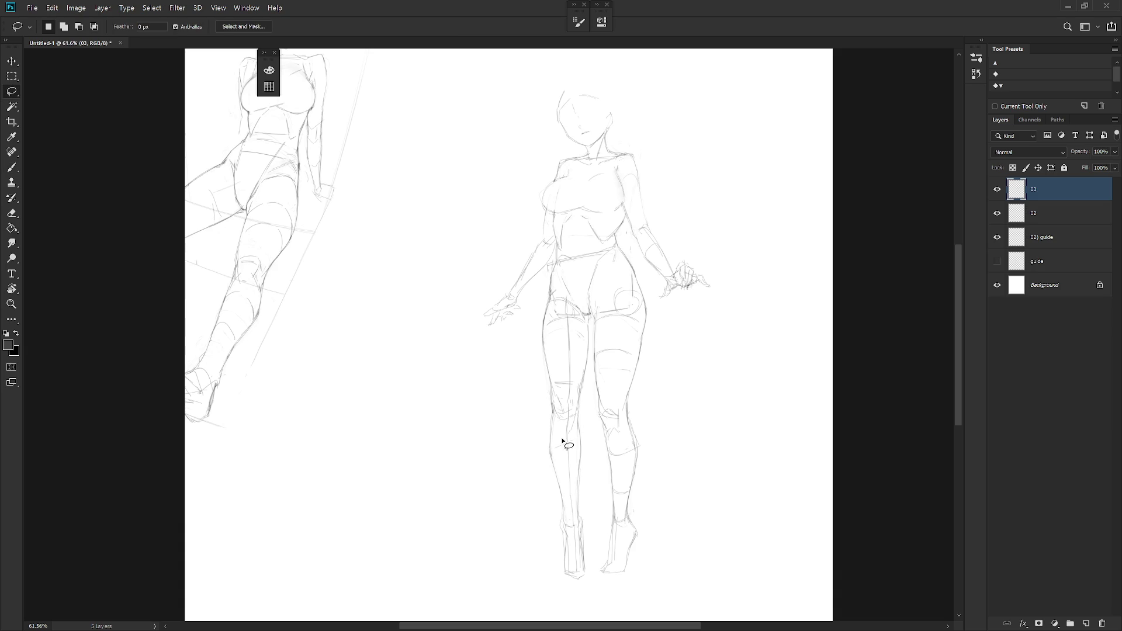
{"action": "mouse_move", "coordinate": [555, 434]}
{"action": "left_mouse_down"}
{"action": "mouse_move", "coordinate": [559, 517]}
{"action": "mouse_move", "coordinate": [565, 451]}
{"action": "left_mouse_up"}
{"action": "key", "text": "ctrl+t"}
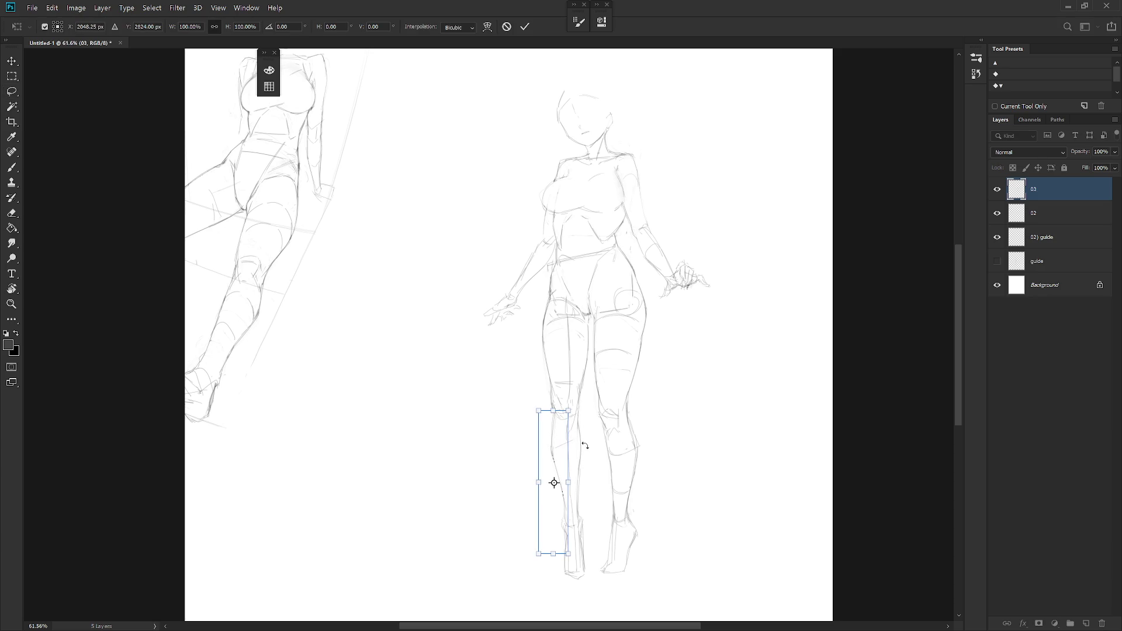
{"action": "key", "text": "Return"}
Step: Flip the canvas view horizontally to check proportions, then flip it back to normal
{"action": "scroll", "coordinate": [671, 444], "scroll_direction": "down", "scroll_amount": 2}
{"action": "key", "text": "ctrl+shift+h"}
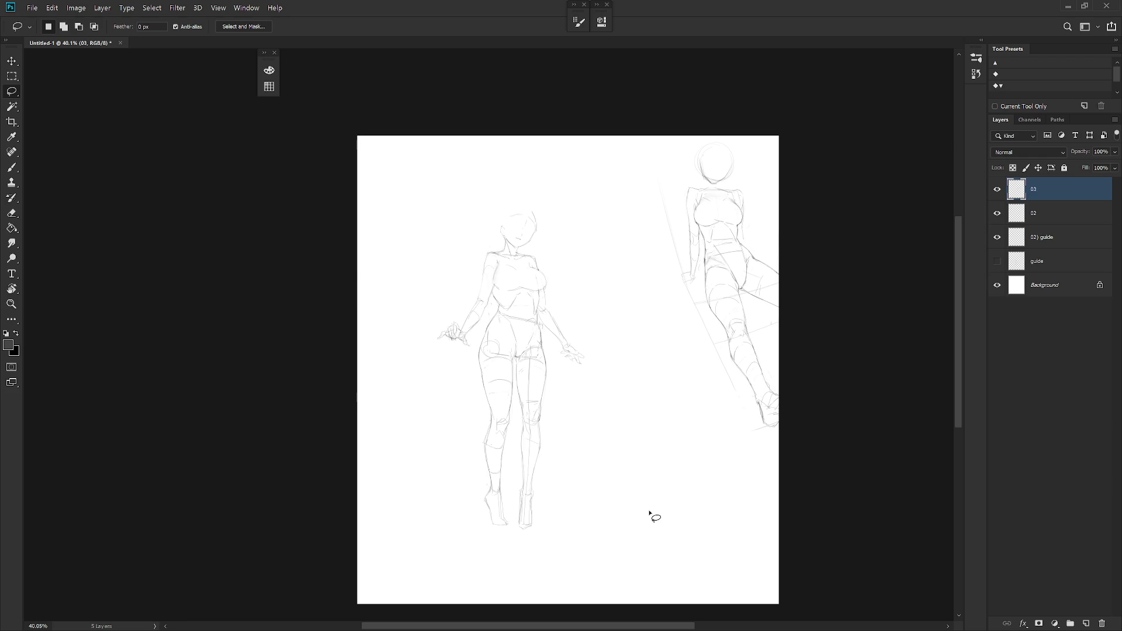
{"action": "key", "text": "h"}
{"action": "scroll", "coordinate": [655, 514], "scroll_direction": "up", "scroll_amount": 2}
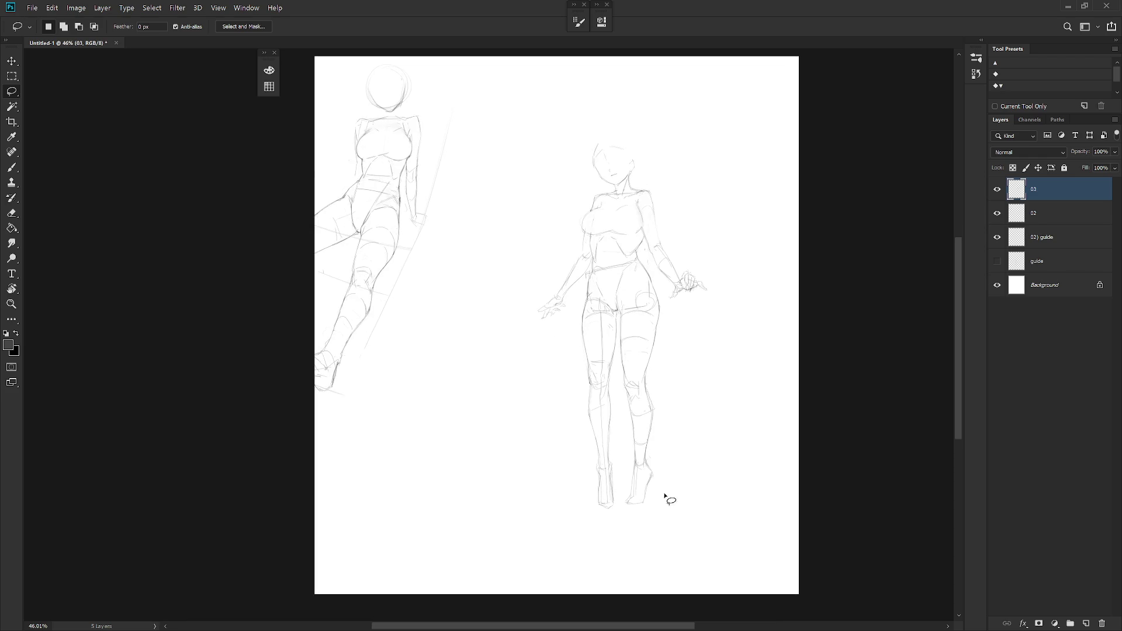
{"action": "scroll", "coordinate": [660, 494], "scroll_direction": "up", "scroll_amount": 1}
{"action": "key", "text": "b"}
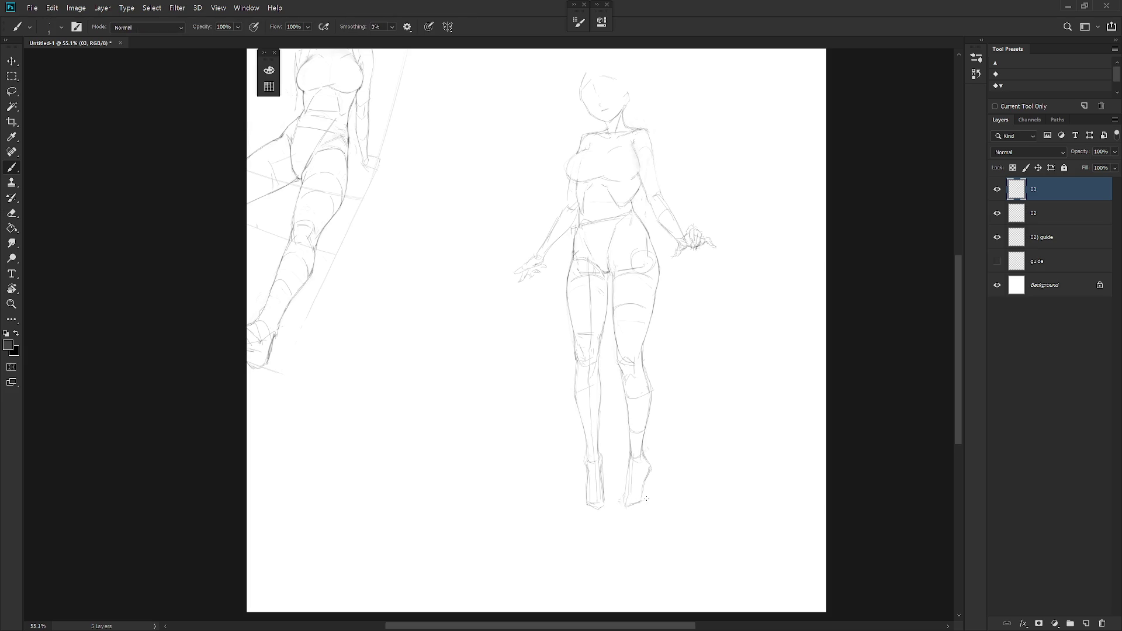
Step: Redraw the left side and upper-left curve of the head down toward the jaw
{"action": "scroll", "coordinate": [648, 482], "scroll_direction": "down", "scroll_amount": 1}
{"action": "scroll", "coordinate": [663, 485], "scroll_direction": "down", "scroll_amount": 2}
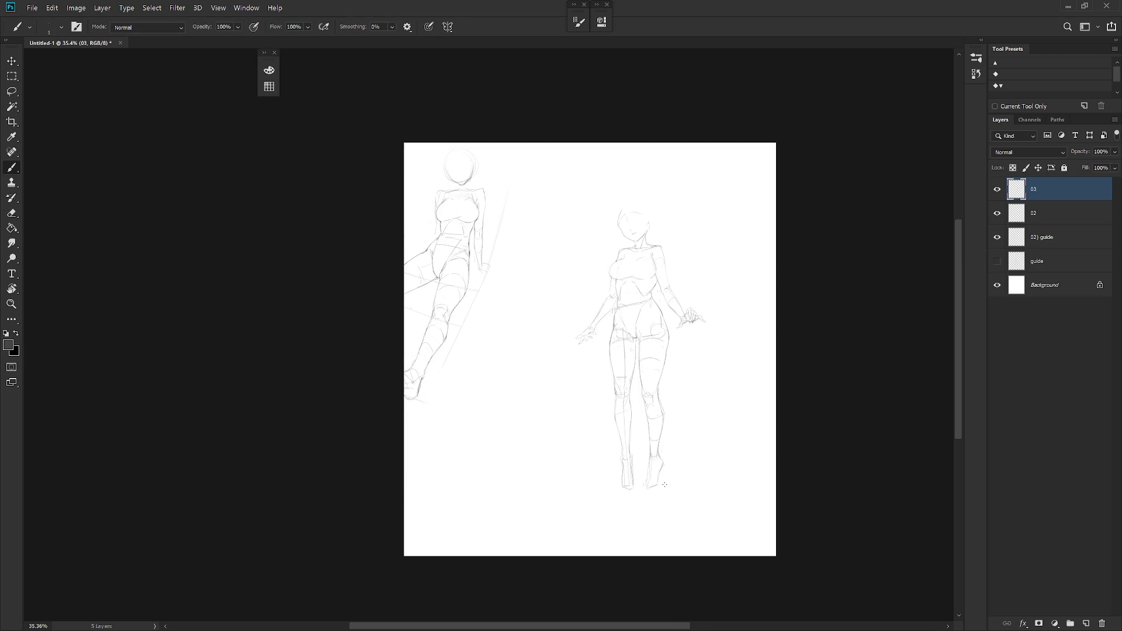
{"action": "scroll", "coordinate": [643, 230], "scroll_direction": "up", "scroll_amount": 3}
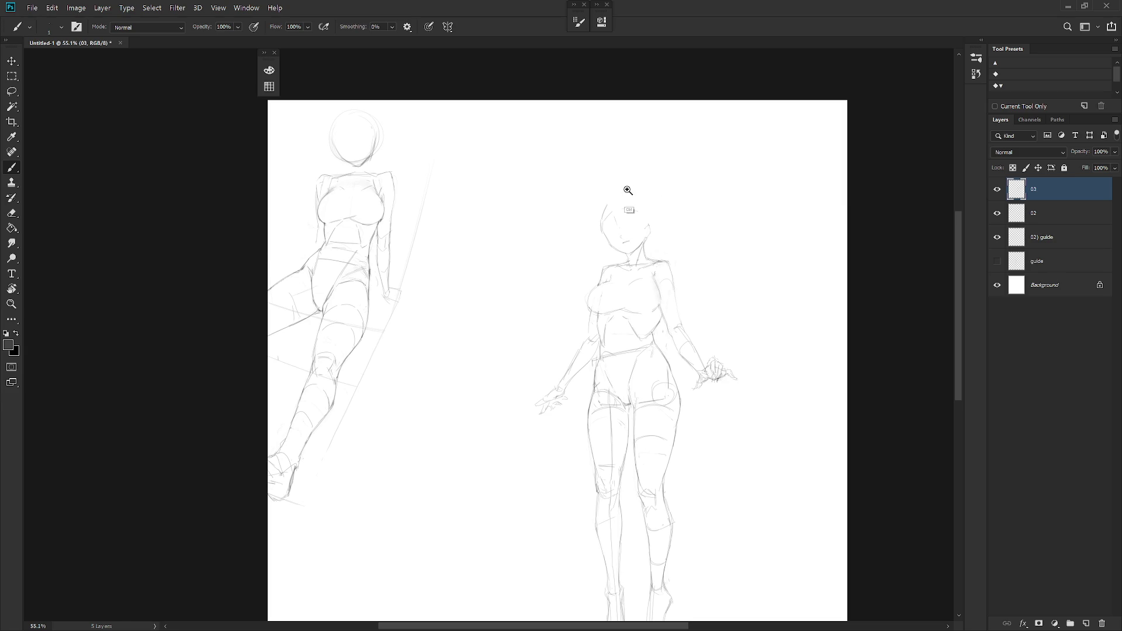
{"action": "scroll", "coordinate": [631, 185], "scroll_direction": "up", "scroll_amount": 2}
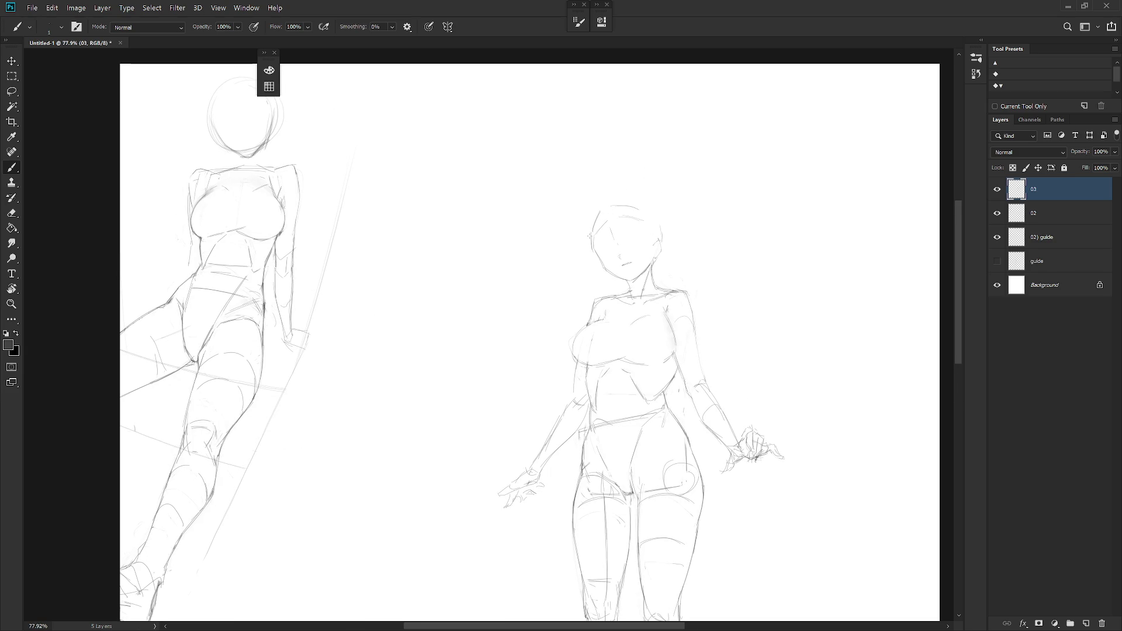
{"action": "left_click_drag", "start_coordinate": [589, 234], "coordinate": [596, 263]}
{"action": "left_click_drag", "start_coordinate": [599, 208], "coordinate": [587, 246]}
Step: Draw closed, smiling eye lines on the face, undoing the last stray stroke
{"action": "scroll", "coordinate": [634, 233], "scroll_direction": "up", "scroll_amount": 2}
{"action": "left_click_drag", "start_coordinate": [631, 246], "coordinate": [639, 243]}
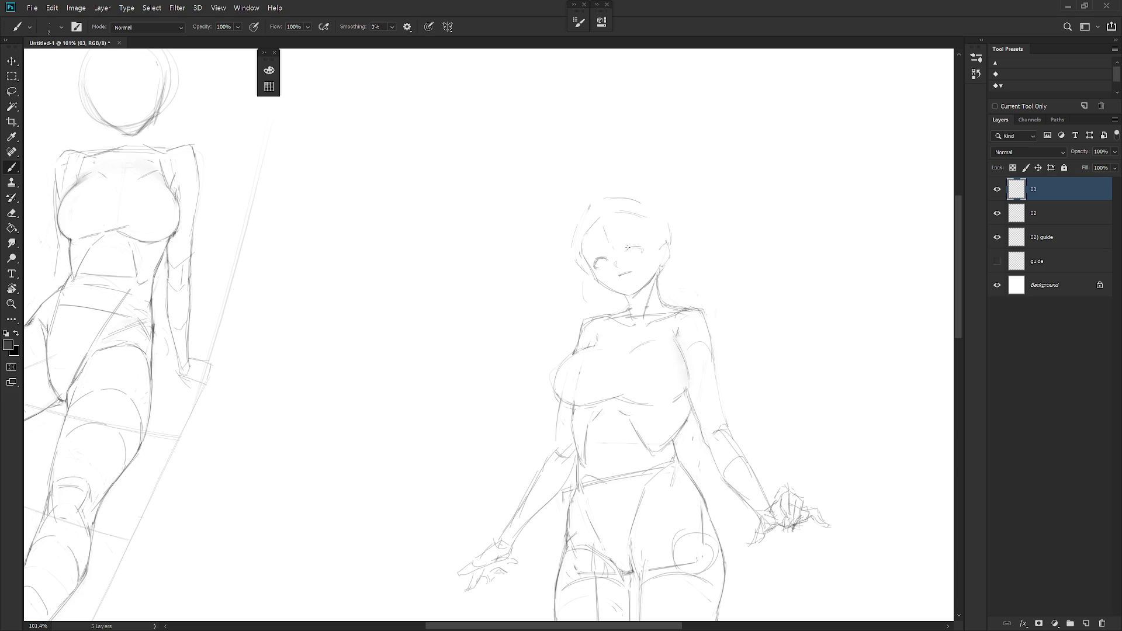
{"action": "left_click_drag", "start_coordinate": [626, 251], "coordinate": [633, 246]}
{"action": "left_click_drag", "start_coordinate": [629, 248], "coordinate": [641, 243]}
{"action": "key", "text": "ctrl+z"}
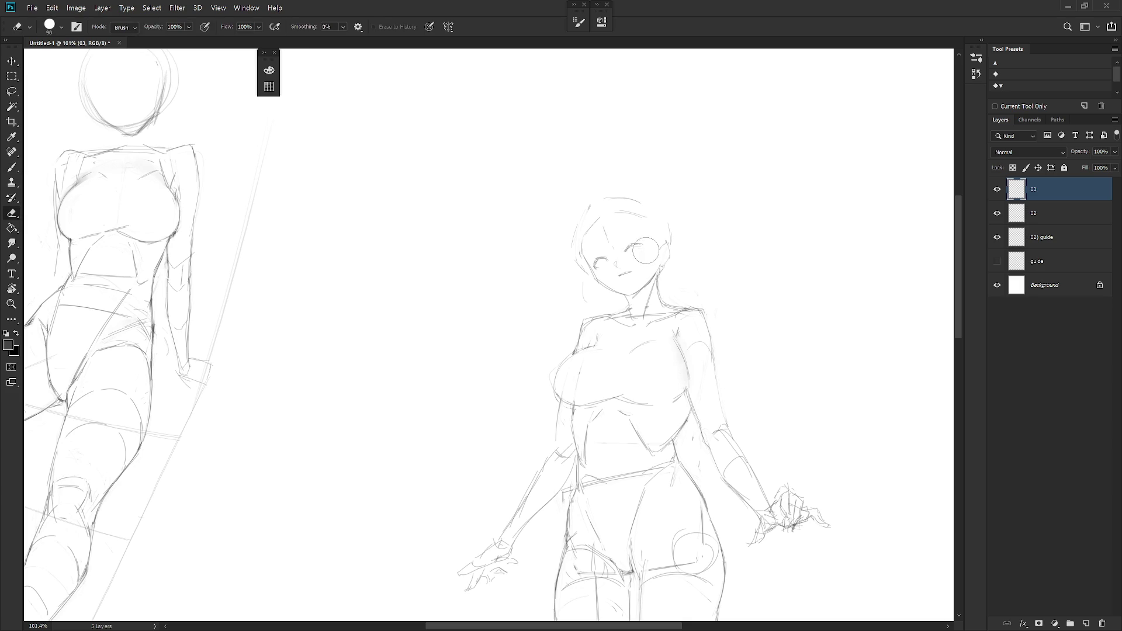
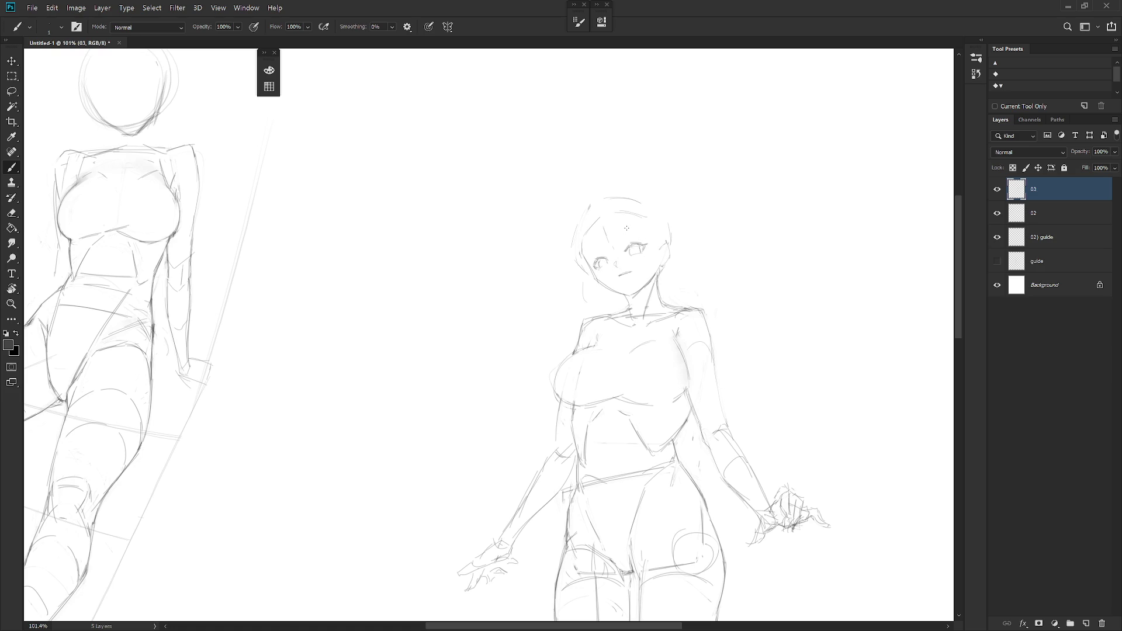
Step: Lasso the girl's left eye and scale it up to about 114% with an off-centre pivot
{"action": "key", "text": "l"}
{"action": "left_click_drag", "start_coordinate": [604, 253], "coordinate": [601, 254]}
{"action": "scroll", "coordinate": [629, 232], "scroll_direction": "up", "scroll_amount": 1}
{"action": "key", "text": "ctrl+t"}
{"action": "left_click", "coordinate": [592, 262], "text": "alt"}
{"action": "left_click_drag", "start_coordinate": [612, 281], "coordinate": [615, 284]}
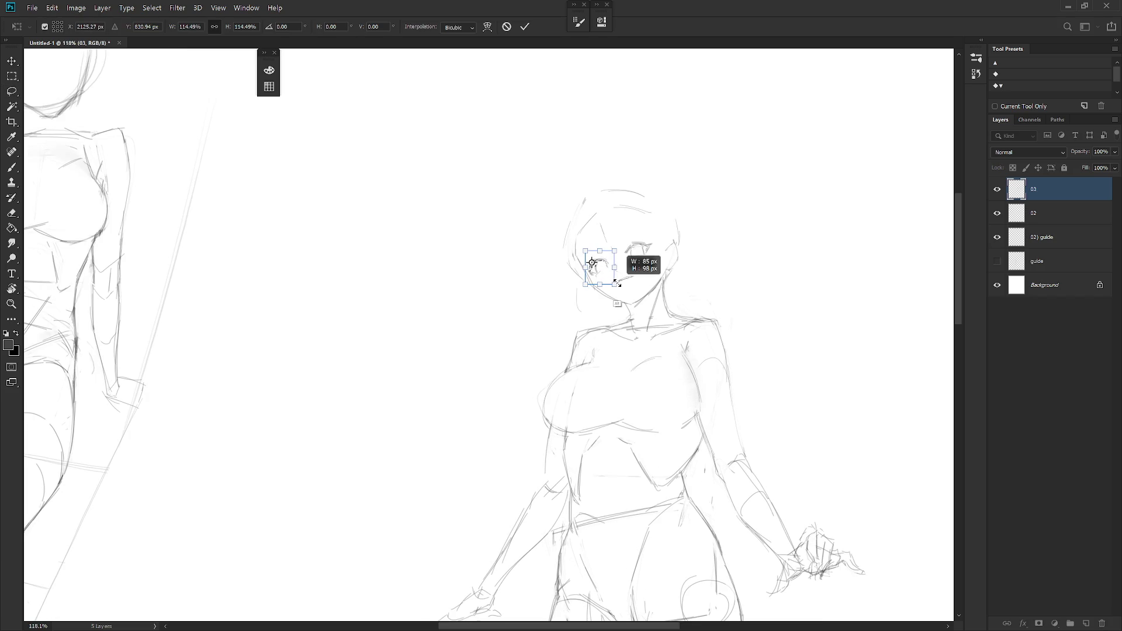
{"action": "key", "text": "Return"}
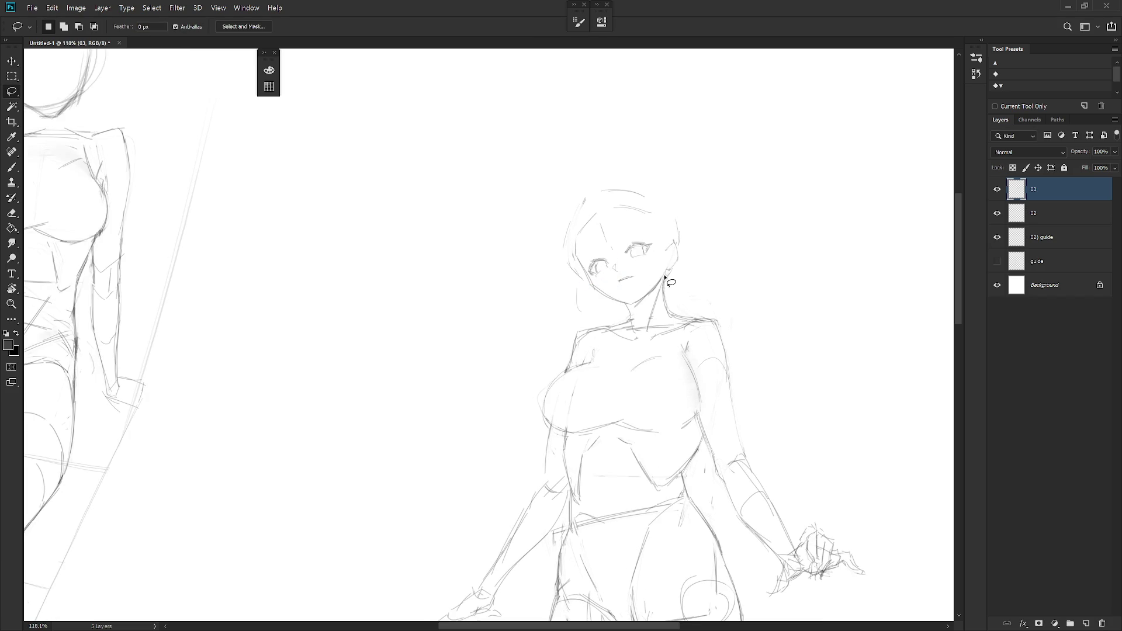
Step: Mirror the canvas to check proportions, then erase the construction circle over the eye
{"action": "scroll", "coordinate": [670, 342], "scroll_direction": "down", "scroll_amount": 5}
{"action": "key", "text": "h"}
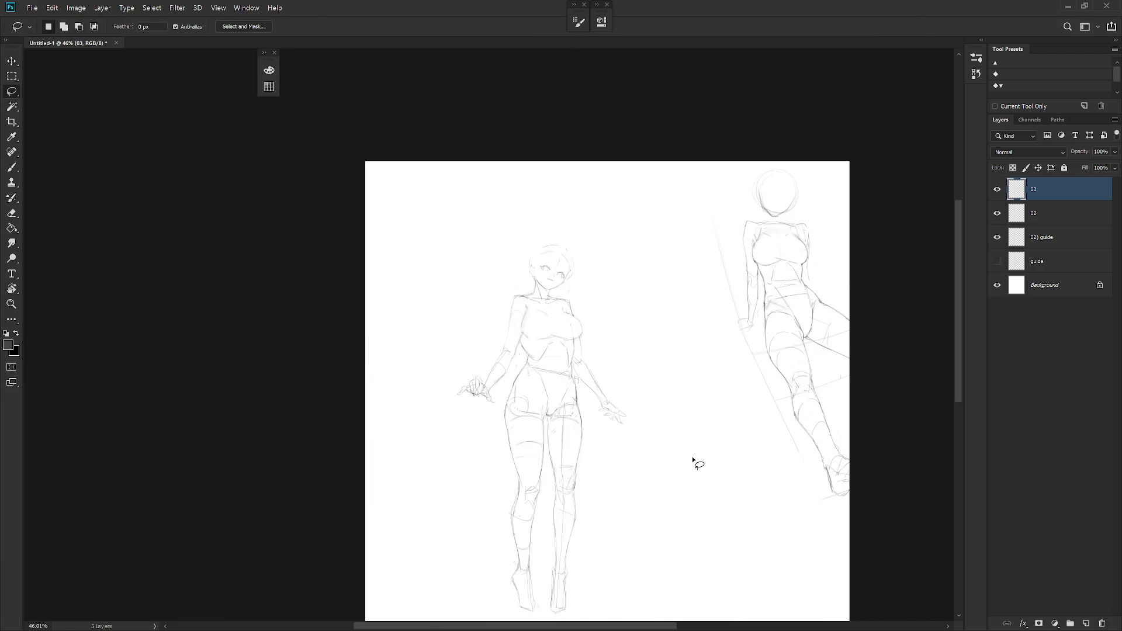
{"action": "key", "text": "h"}
{"action": "scroll", "coordinate": [661, 257], "scroll_direction": "up", "scroll_amount": 7}
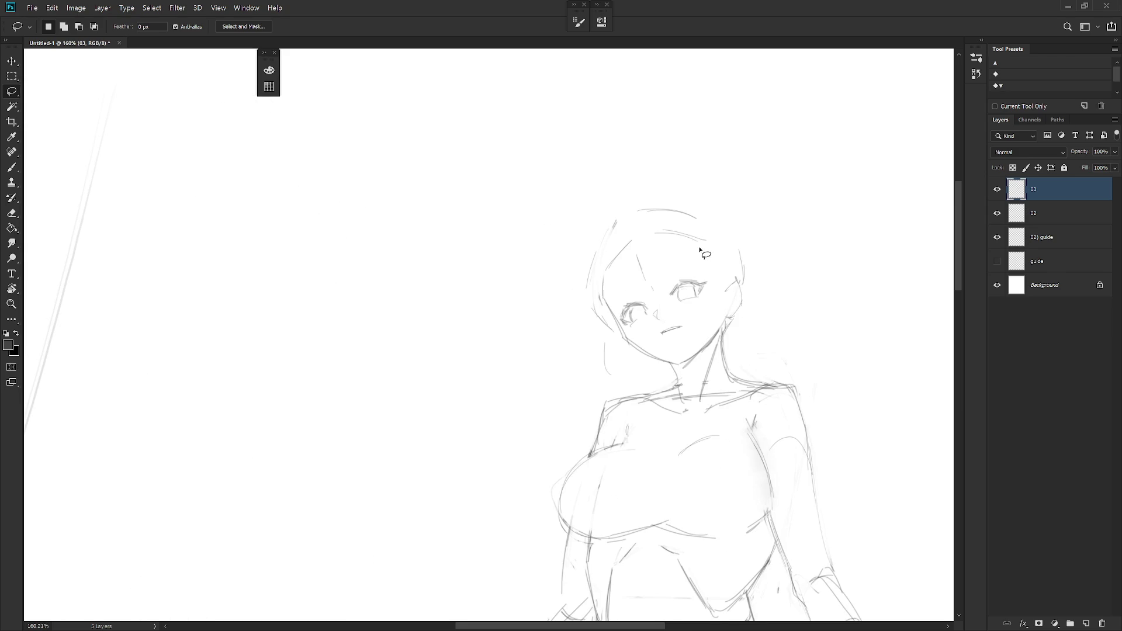
{"action": "key", "text": "e"}
{"action": "key", "text": "b"}
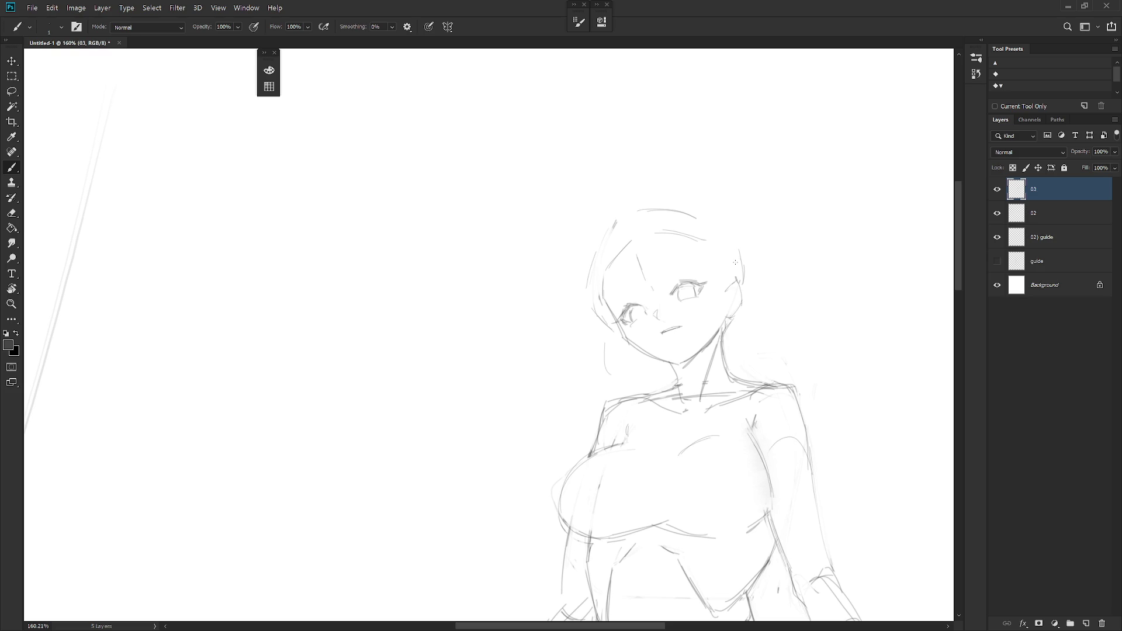
Step: Lasso the right eye, nudge it slightly with free transform, and deselect
{"action": "key", "text": "l"}
{"action": "left_click_drag", "start_coordinate": [690, 312], "coordinate": [700, 304]}
{"action": "key", "text": "ctrl+t"}
{"action": "key", "text": "Return"}
{"action": "key", "text": "ctrl+d"}
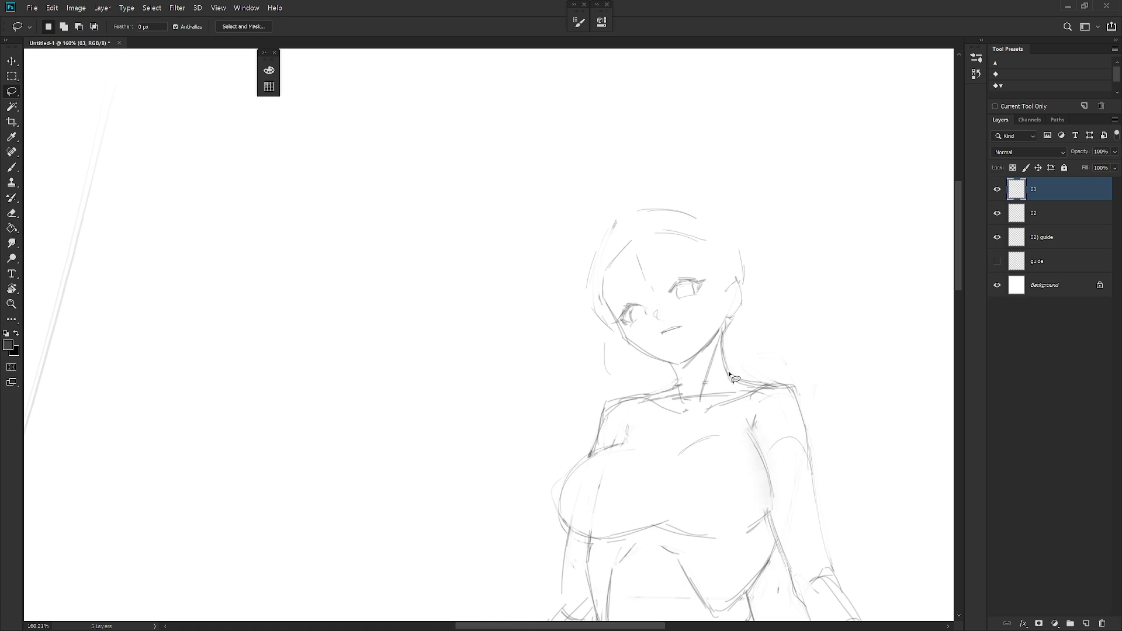
Step: Darken the girl's jawline and add darker strokes near the neck
{"action": "left_click_drag", "start_coordinate": [715, 382], "coordinate": [674, 370]}
{"action": "key", "text": "e"}
{"action": "key", "text": "b"}
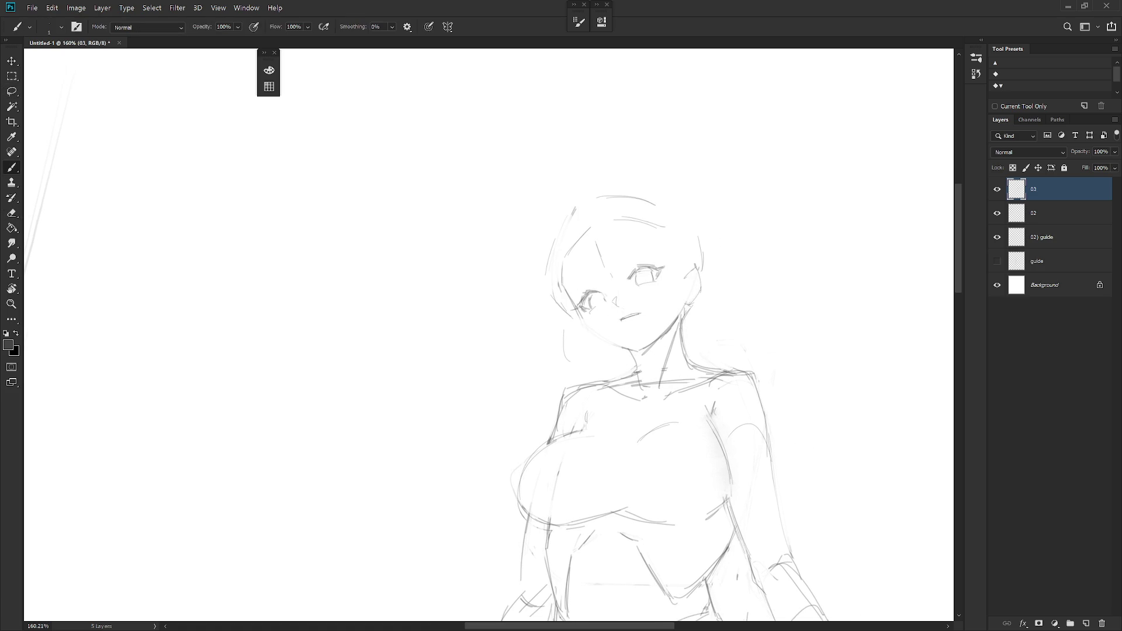
{"action": "left_click_drag", "start_coordinate": [591, 333], "coordinate": [621, 347]}
{"action": "mouse_move", "coordinate": [583, 304]}
{"action": "left_mouse_down"}
{"action": "mouse_move", "coordinate": [581, 353]}
{"action": "mouse_move", "coordinate": [614, 410]}
{"action": "left_mouse_up"}
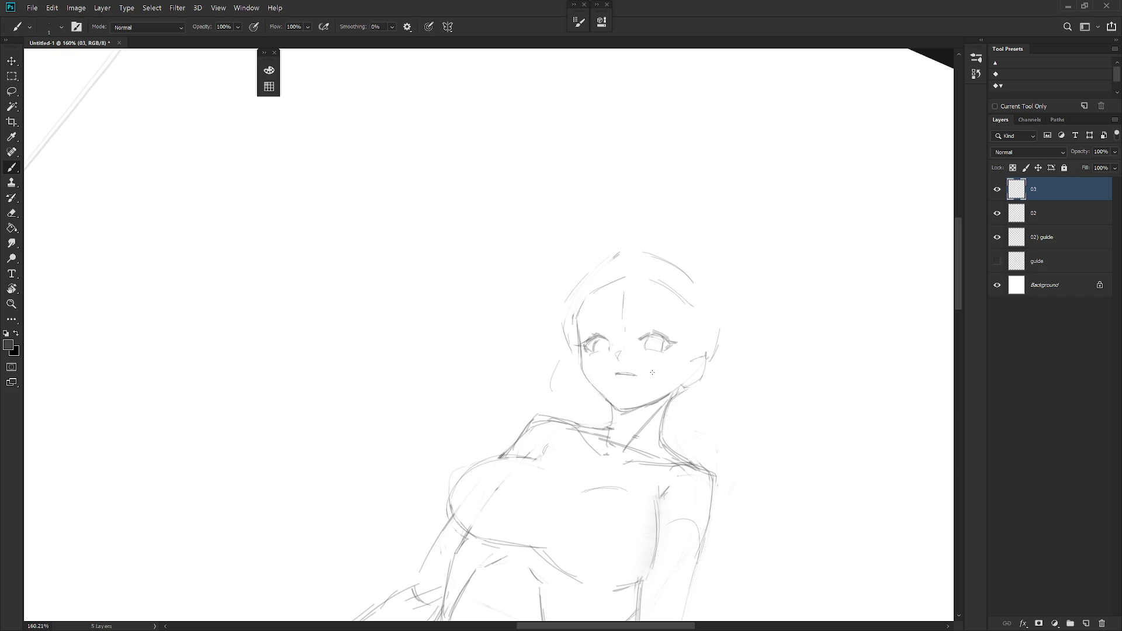
{"action": "mouse_move", "coordinate": [669, 418]}
{"action": "left_mouse_down"}
{"action": "mouse_move", "coordinate": [660, 351]}
{"action": "mouse_move", "coordinate": [650, 349]}
{"action": "mouse_move", "coordinate": [672, 333]}
{"action": "left_mouse_up"}
Step: Erase stray marks with a 45 px eraser and redraw thin jaw, neck and chin lines
{"action": "key", "text": "e"}
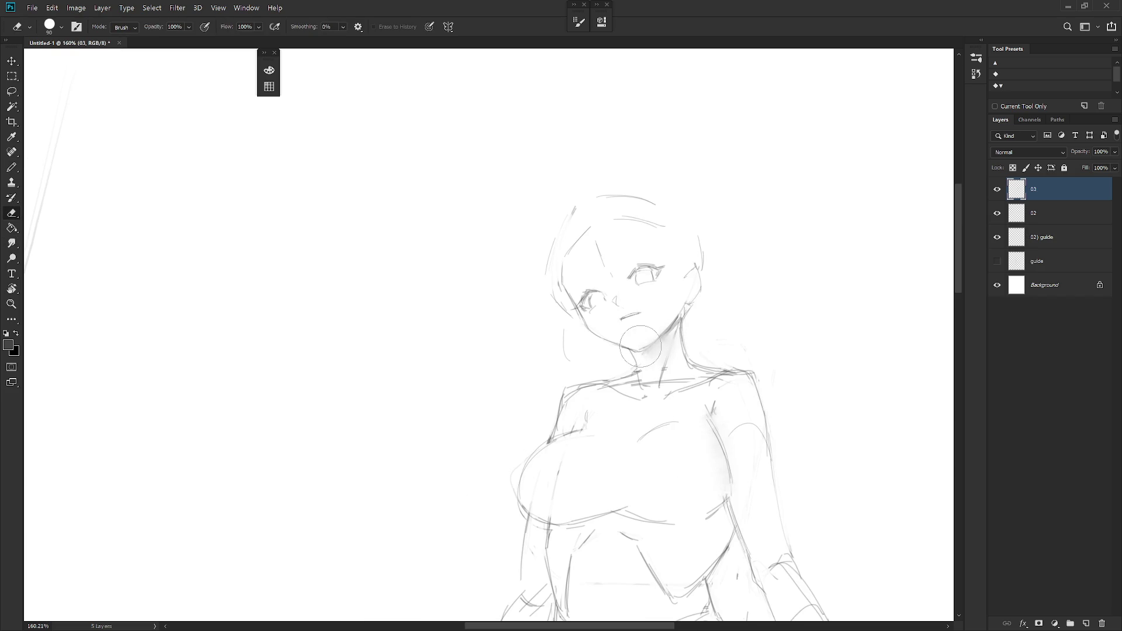
{"action": "key", "text": "bracketleft"}
{"action": "key", "text": "bracketleft"}
{"action": "key", "text": "bracketleft"}
{"action": "key", "text": "b"}
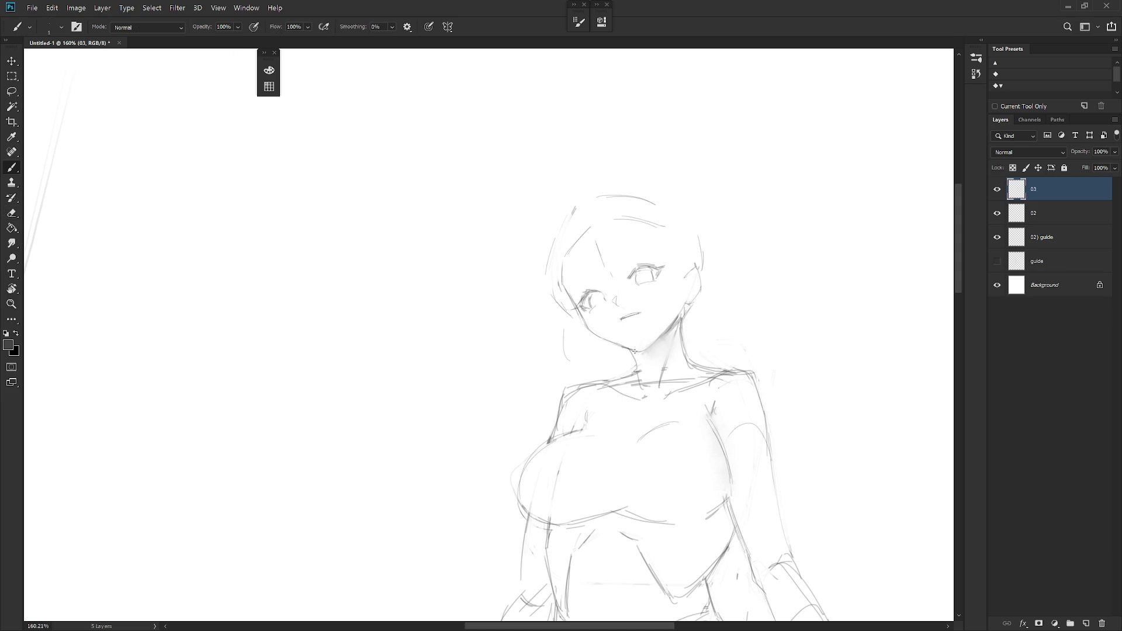
{"action": "left_click_drag", "start_coordinate": [638, 354], "coordinate": [668, 328]}
{"action": "key", "text": "e"}
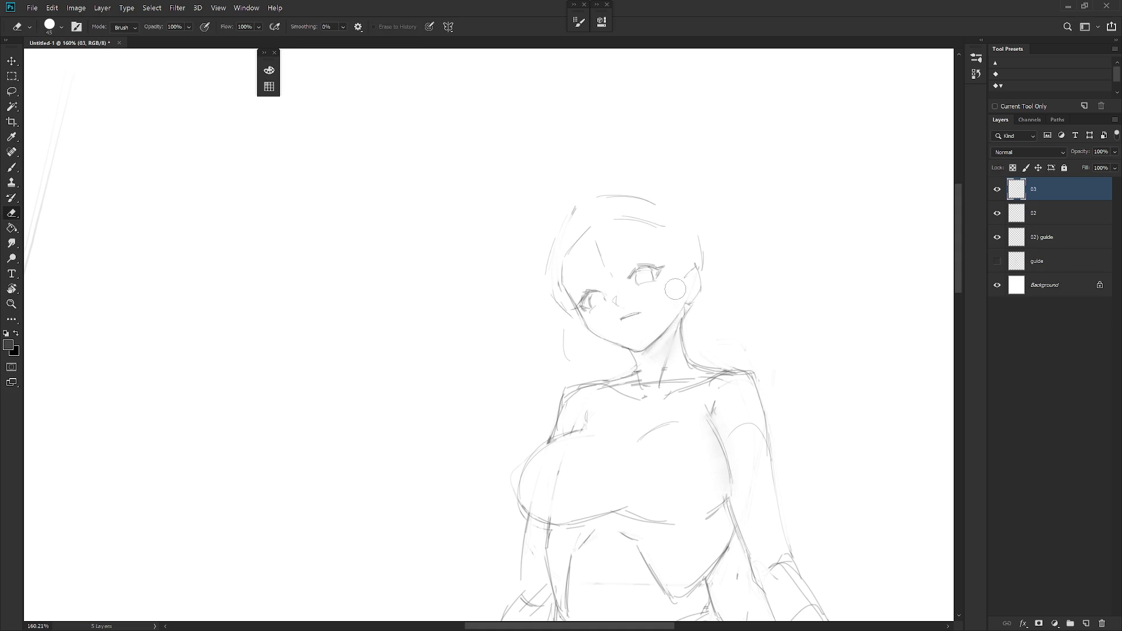
{"action": "key", "text": "b"}
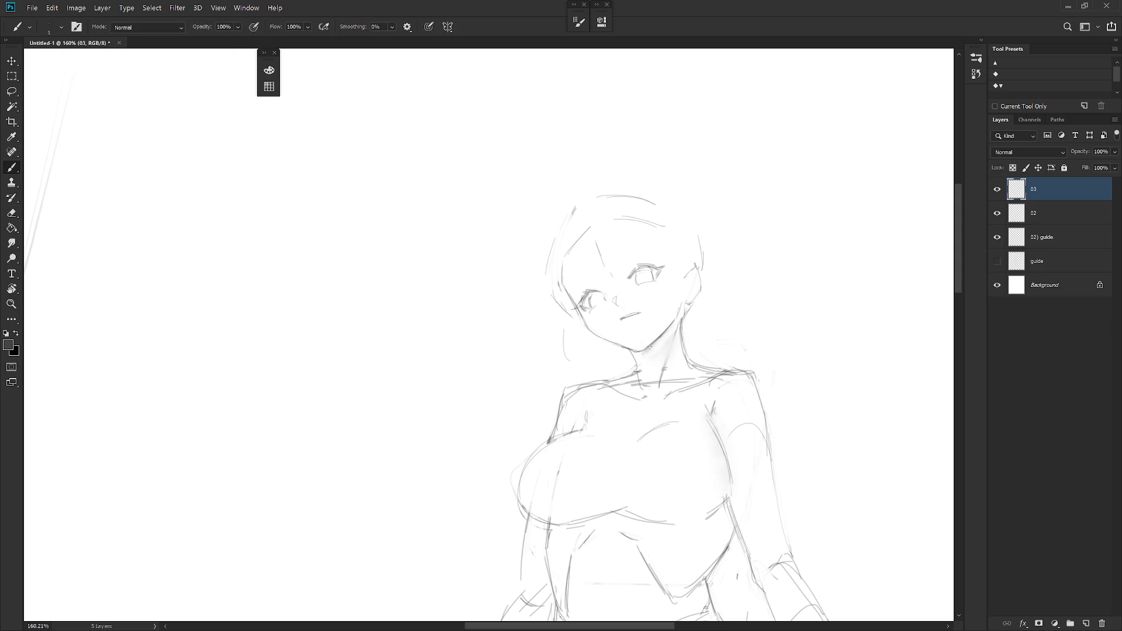
{"action": "left_click_drag", "start_coordinate": [651, 344], "coordinate": [636, 351]}
Step: Lasso the mouth and rotate it about -4.28°
{"action": "key", "text": "l"}
{"action": "left_click_drag", "start_coordinate": [652, 307], "coordinate": [661, 303]}
{"action": "key", "text": "ctrl+t"}
{"action": "key", "text": "Return"}
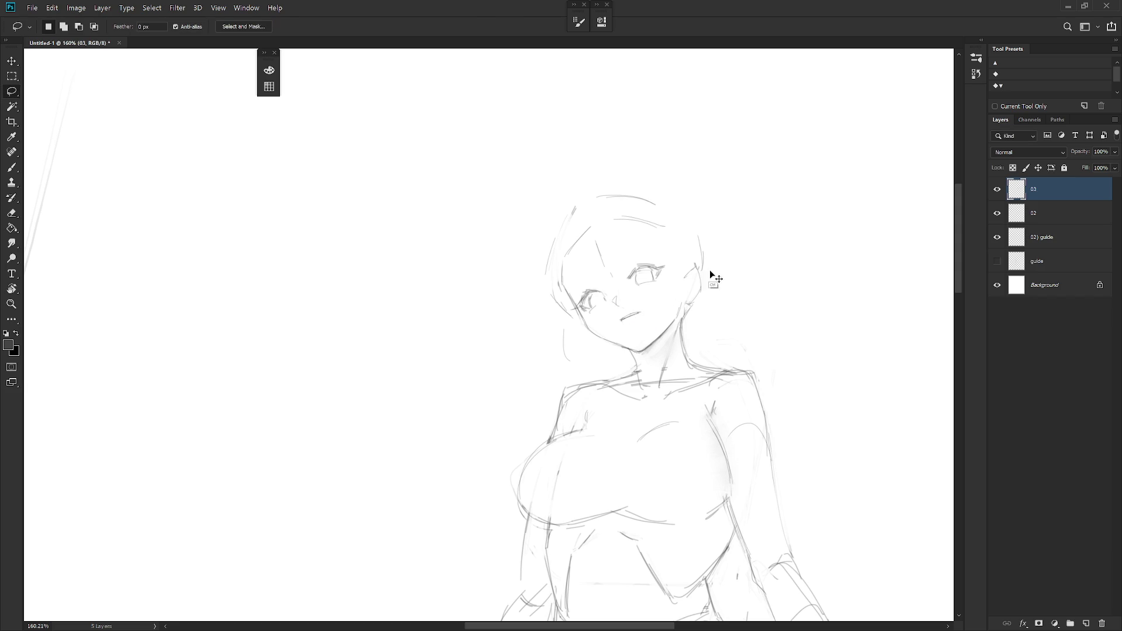
{"action": "scroll", "coordinate": [701, 278], "scroll_direction": "down", "scroll_amount": 5}
{"action": "scroll", "coordinate": [700, 275], "scroll_direction": "up", "scroll_amount": 5}
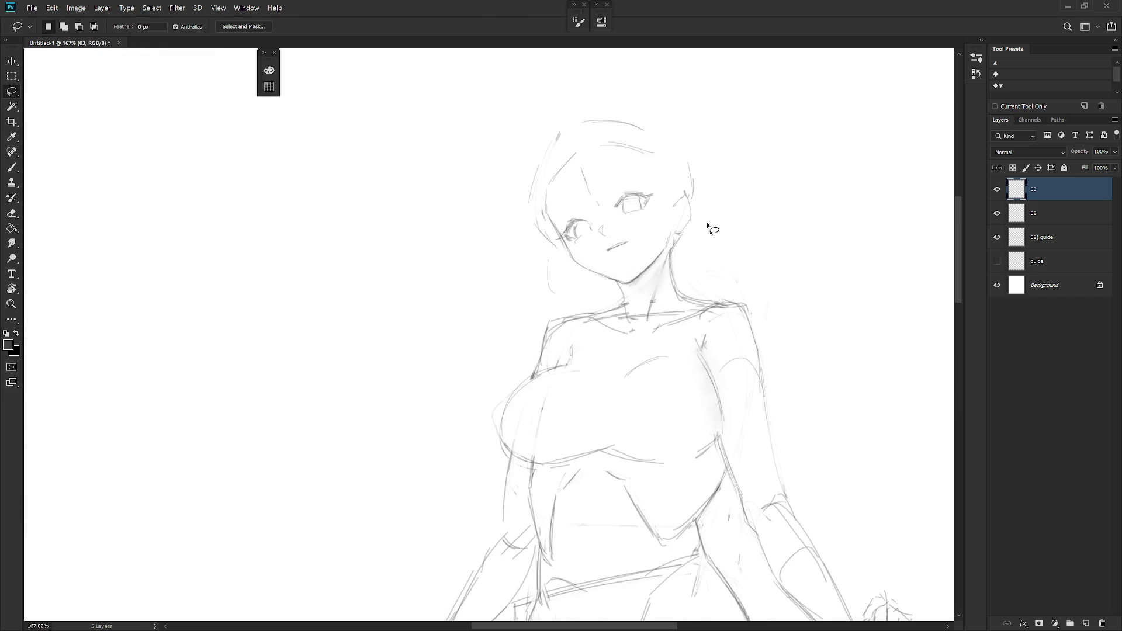
Step: Lasso the whole head, rotate it about 5° clockwise around a pivot at the chin, and deselect
{"action": "mouse_move", "coordinate": [615, 284]}
{"action": "left_mouse_down"}
{"action": "mouse_move", "coordinate": [655, 268]}
{"action": "mouse_move", "coordinate": [567, 297]}
{"action": "left_mouse_up"}
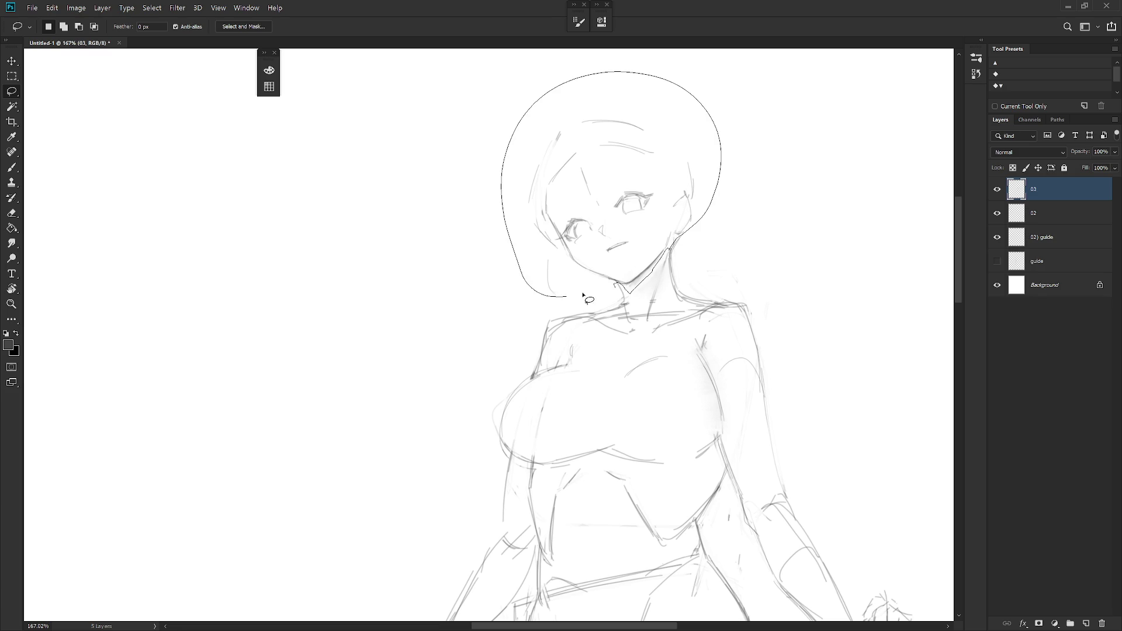
{"action": "key", "text": "ctrl+t"}
{"action": "left_click", "coordinate": [624, 269], "text": "alt"}
{"action": "left_click_drag", "start_coordinate": [729, 87], "coordinate": [761, 76]}
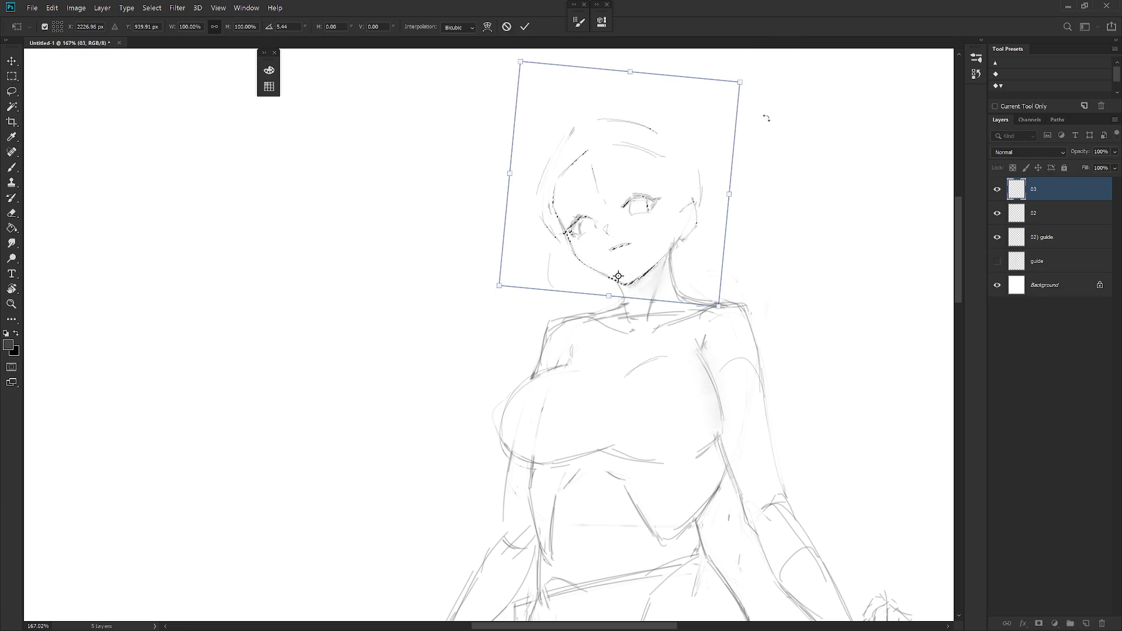
{"action": "key", "text": "Return"}
{"action": "key", "text": "ctrl+d"}
{"action": "scroll", "coordinate": [755, 315], "scroll_direction": "down", "scroll_amount": 5}
{"action": "scroll", "coordinate": [734, 281], "scroll_direction": "up", "scroll_amount": 5}
{"action": "key", "text": "e"}
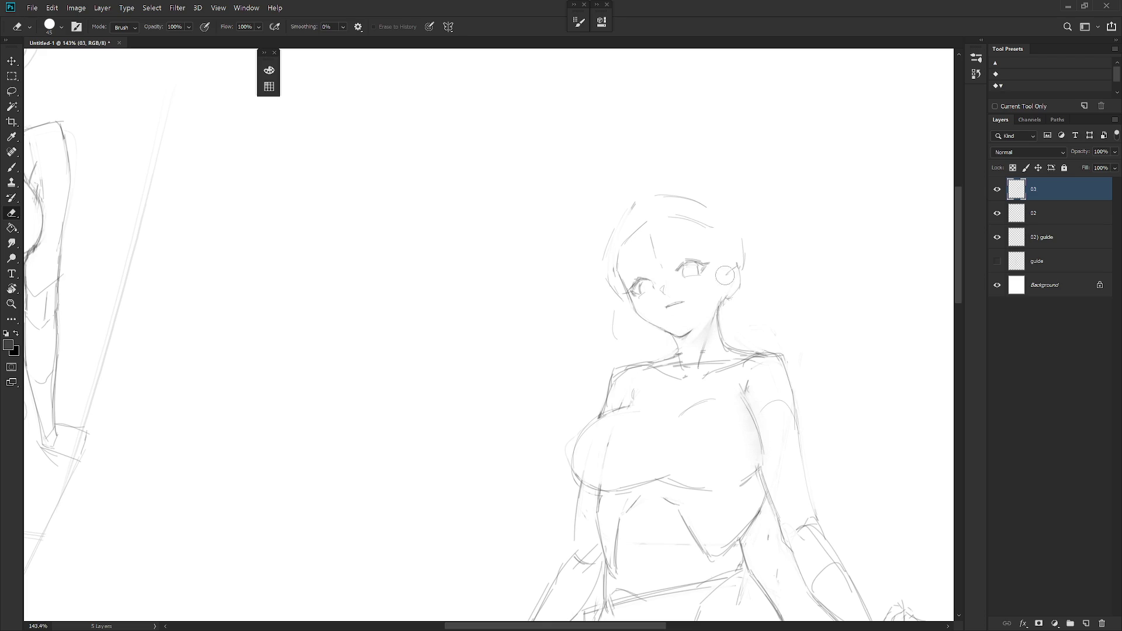
Step: Tilt the canvas view clockwise and redraw the chin lines
{"action": "key", "text": "r"}
{"action": "mouse_move", "coordinate": [721, 277]}
{"action": "left_mouse_down"}
{"action": "mouse_move", "coordinate": [672, 327]}
{"action": "mouse_move", "coordinate": [660, 395]}
{"action": "left_mouse_up"}
{"action": "key", "text": "b"}
{"action": "key", "text": "e"}
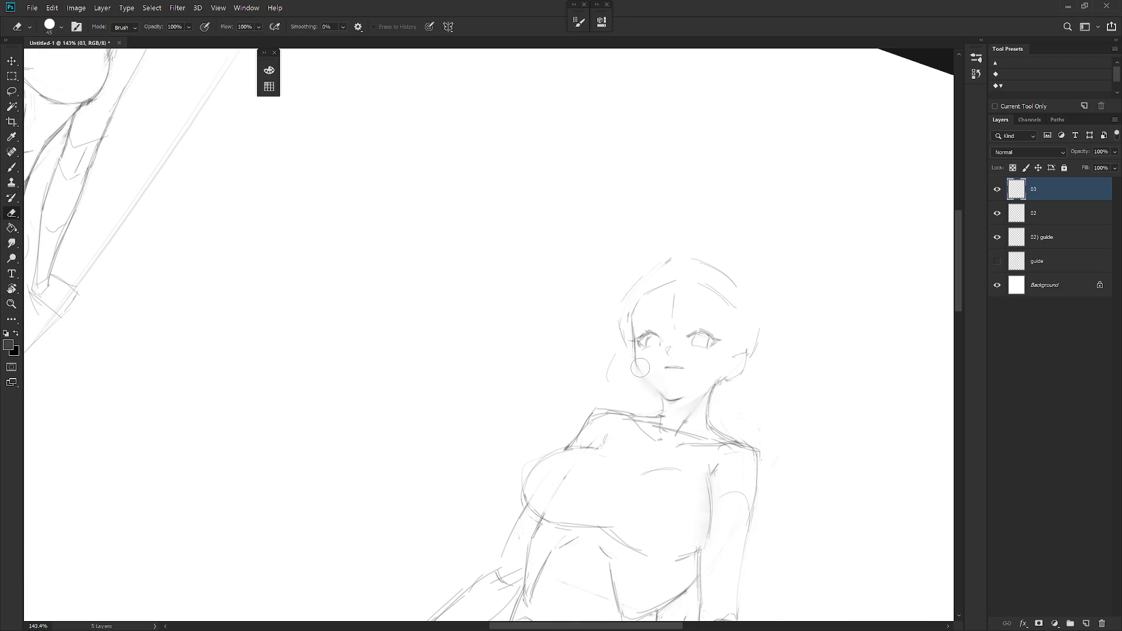
{"action": "key", "text": "b"}
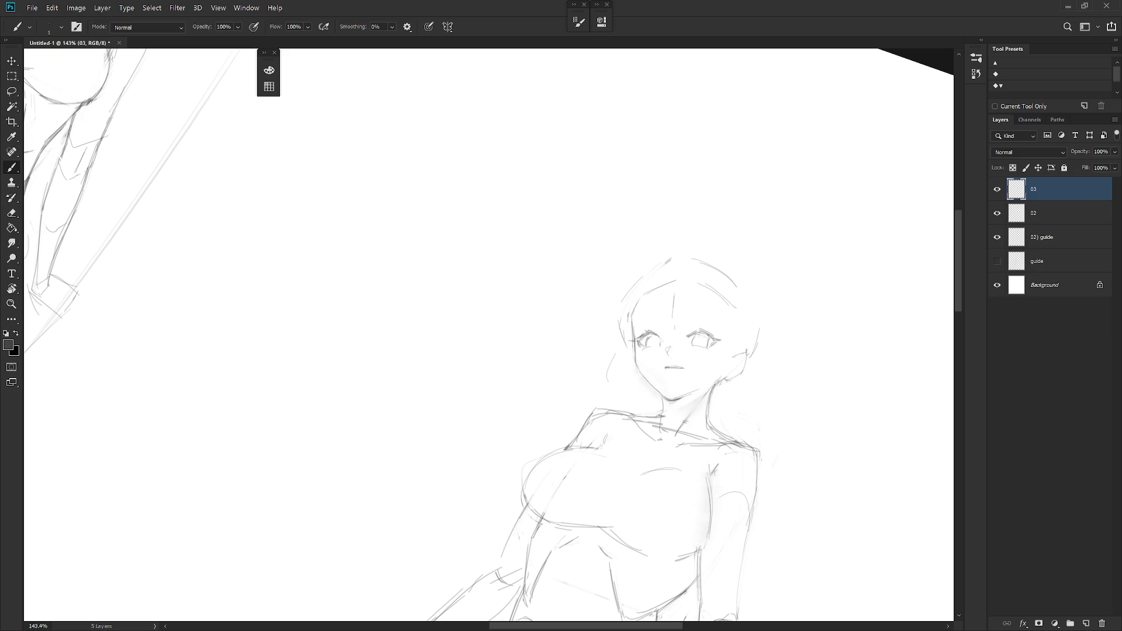
Step: Erase stray construction lines around the shoulder and neck and add a small pendant mark
{"action": "scroll", "coordinate": [756, 305], "scroll_direction": "down", "scroll_amount": 2}
{"action": "scroll", "coordinate": [756, 306], "scroll_direction": "down", "scroll_amount": 1}
{"action": "scroll", "coordinate": [764, 255], "scroll_direction": "down", "scroll_amount": 3}
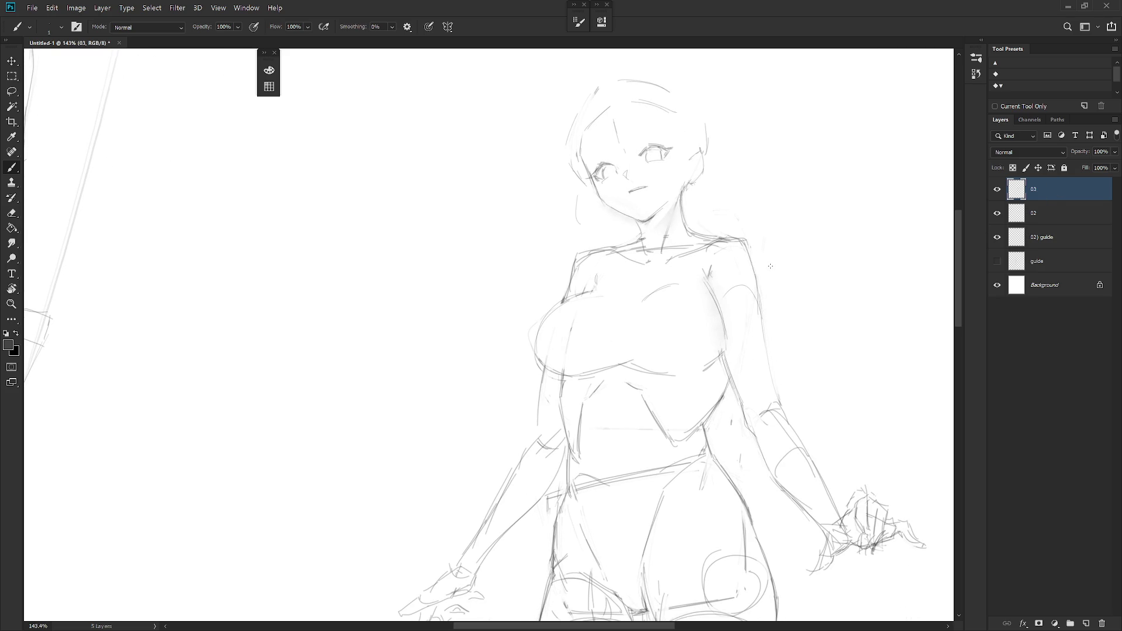
{"action": "key", "text": "e"}
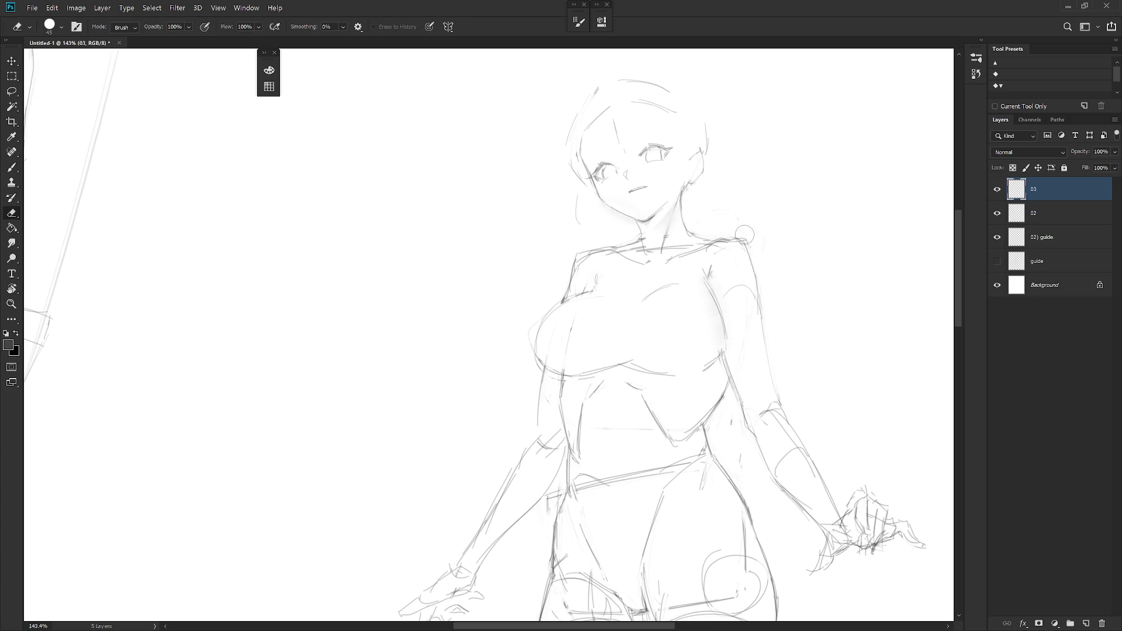
{"action": "key", "text": "b"}
{"action": "key", "text": "e"}
{"action": "key", "text": "b"}
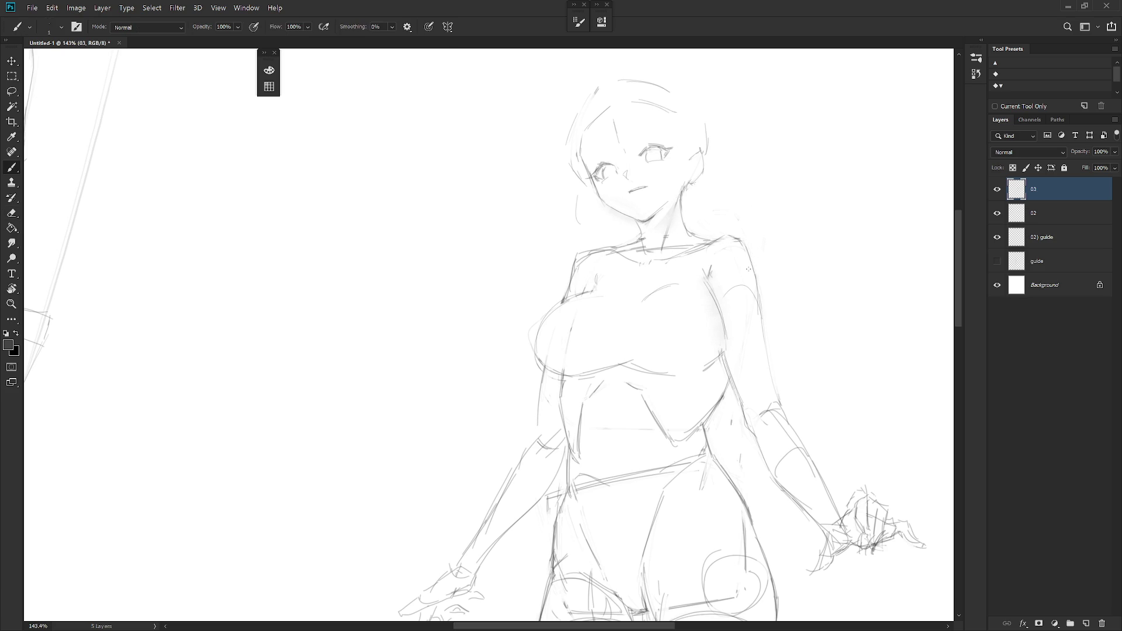
{"action": "scroll", "coordinate": [736, 346], "scroll_direction": "down", "scroll_amount": 5}
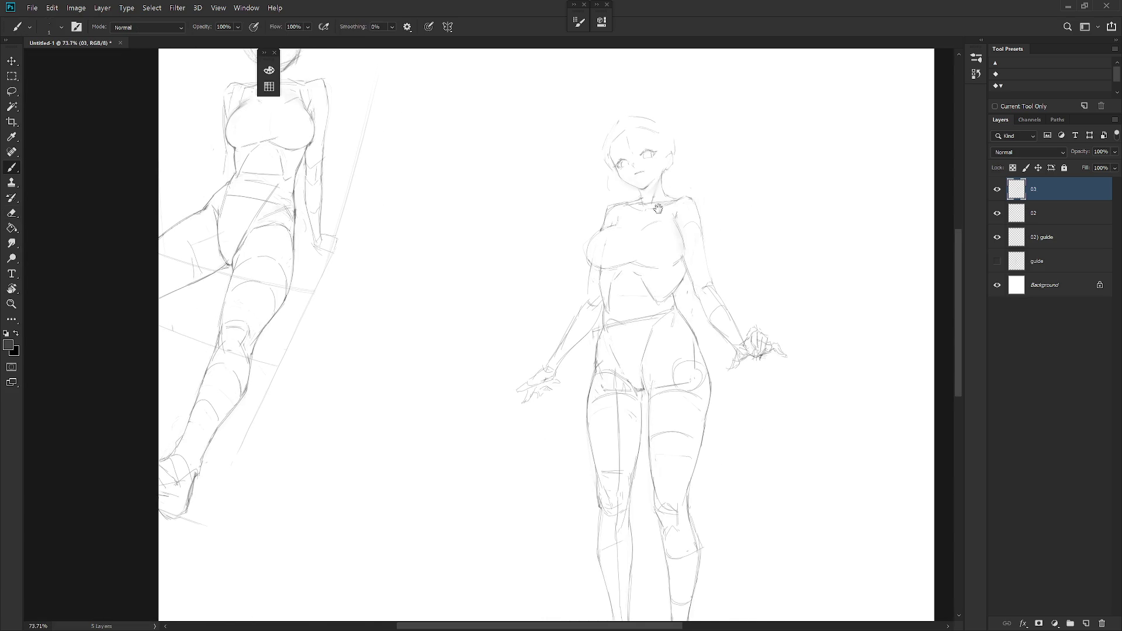
Step: Draw a darker line along the right side of the girl's waist
{"action": "scroll", "coordinate": [697, 262], "scroll_direction": "up", "scroll_amount": 2}
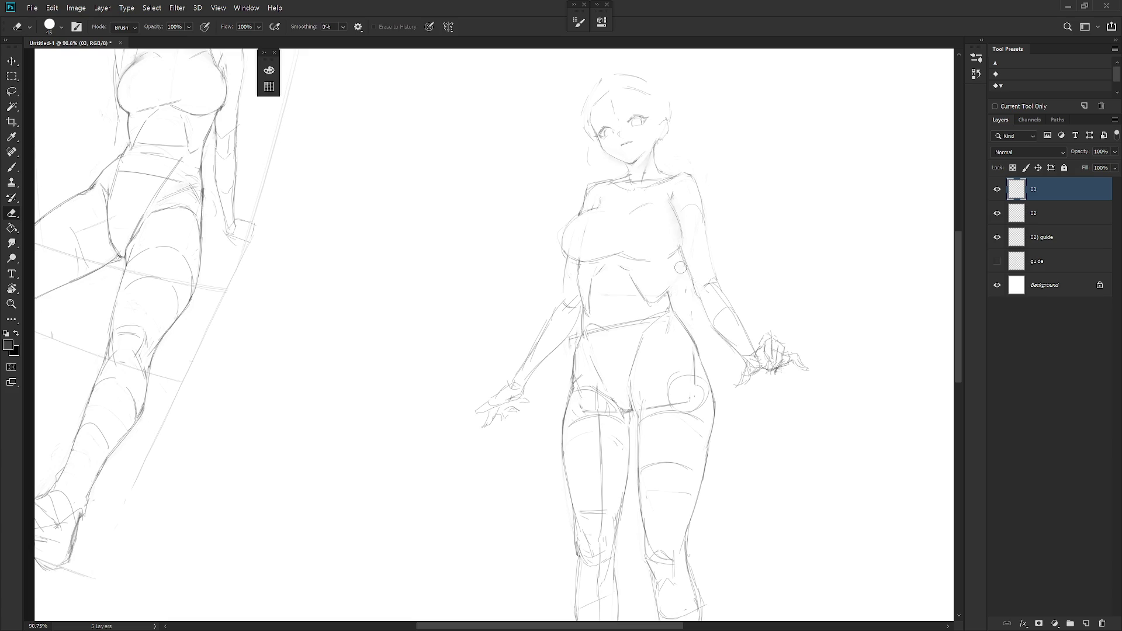
{"action": "left_click_drag", "start_coordinate": [678, 270], "coordinate": [666, 292]}
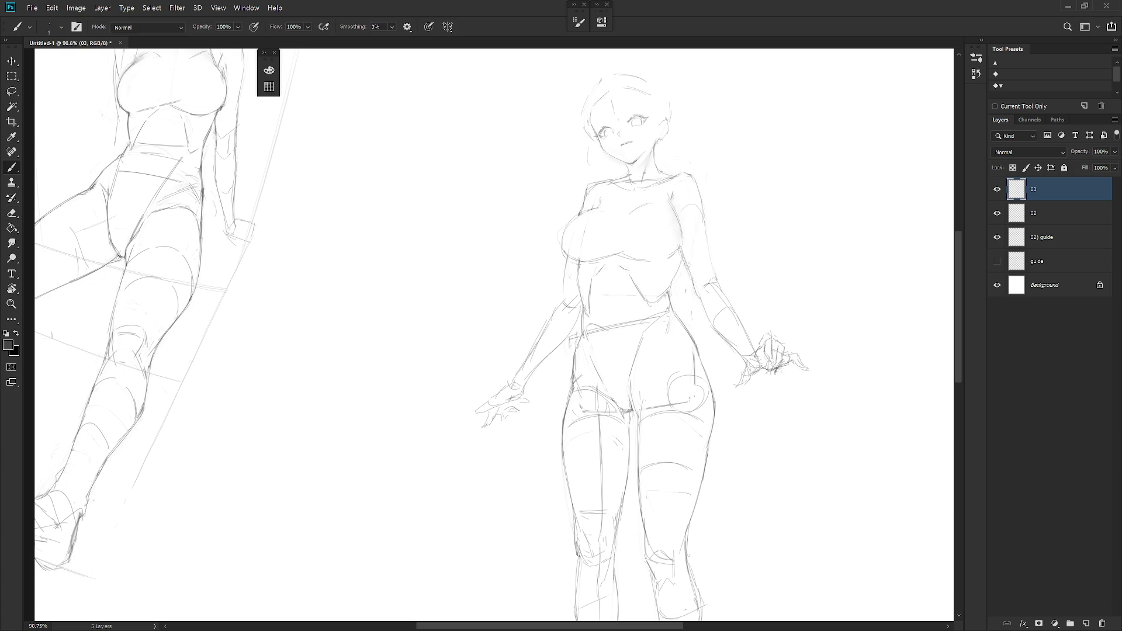
{"action": "key", "text": "e"}
{"action": "key", "text": "b"}
{"action": "key", "text": "l"}
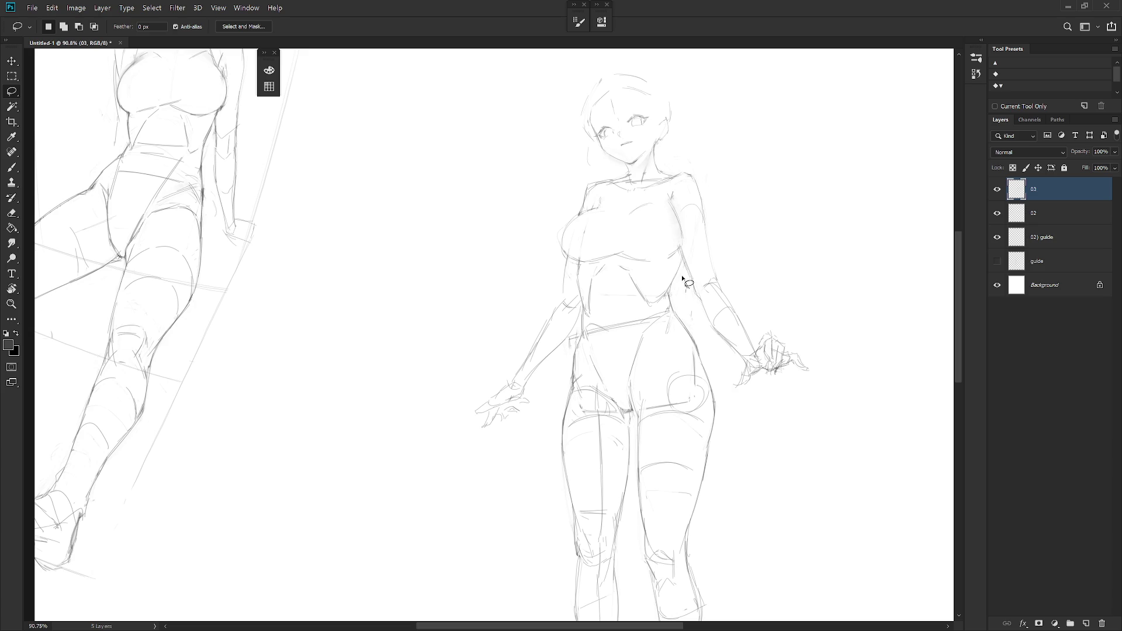
Step: Fit the whole canvas to check the figure, then zoom back in on the girl's head
{"action": "key", "text": "ctrl+0"}
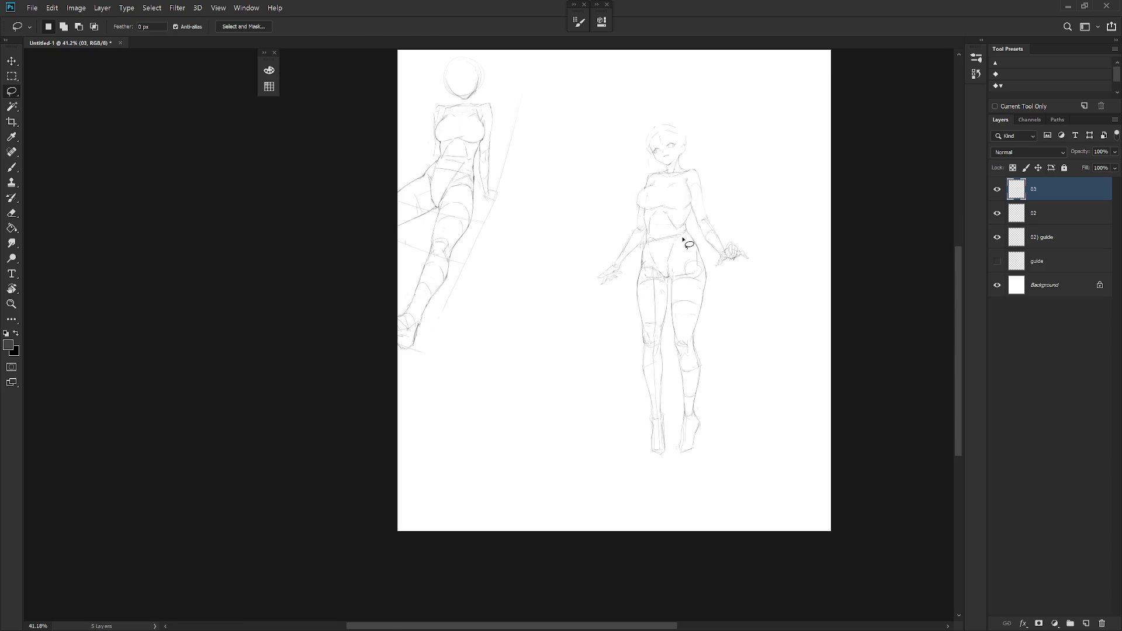
{"action": "key", "text": "b"}
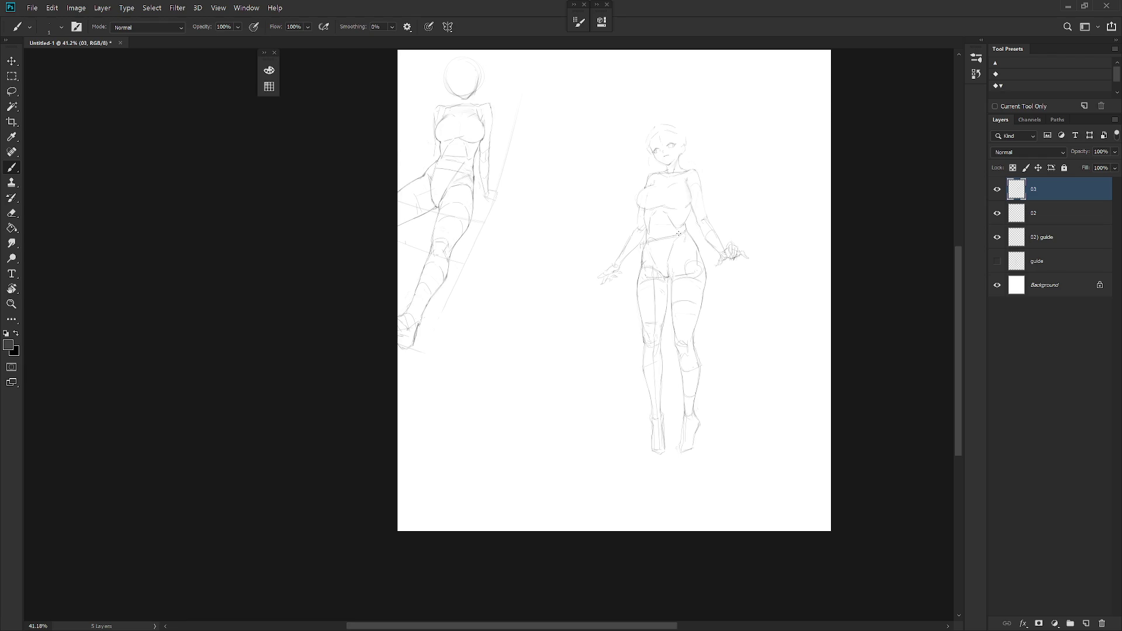
{"action": "scroll", "coordinate": [678, 234], "scroll_direction": "up", "scroll_amount": 3}
{"action": "left_click_drag", "start_coordinate": [730, 323], "coordinate": [698, 367]}
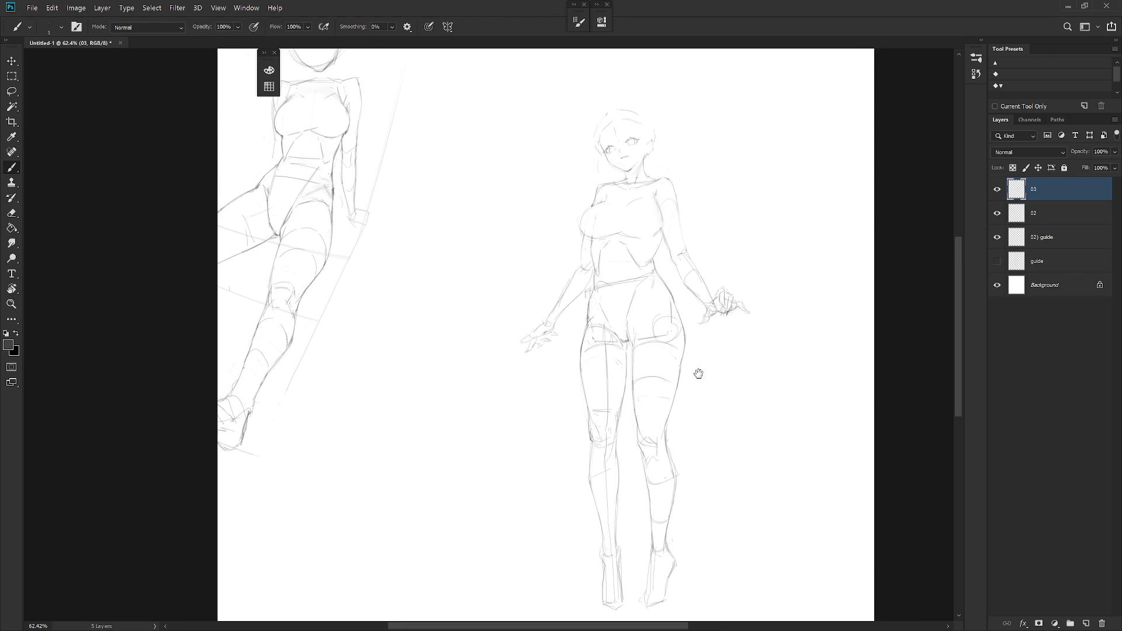
{"action": "scroll", "coordinate": [631, 137], "scroll_direction": "up", "scroll_amount": 3}
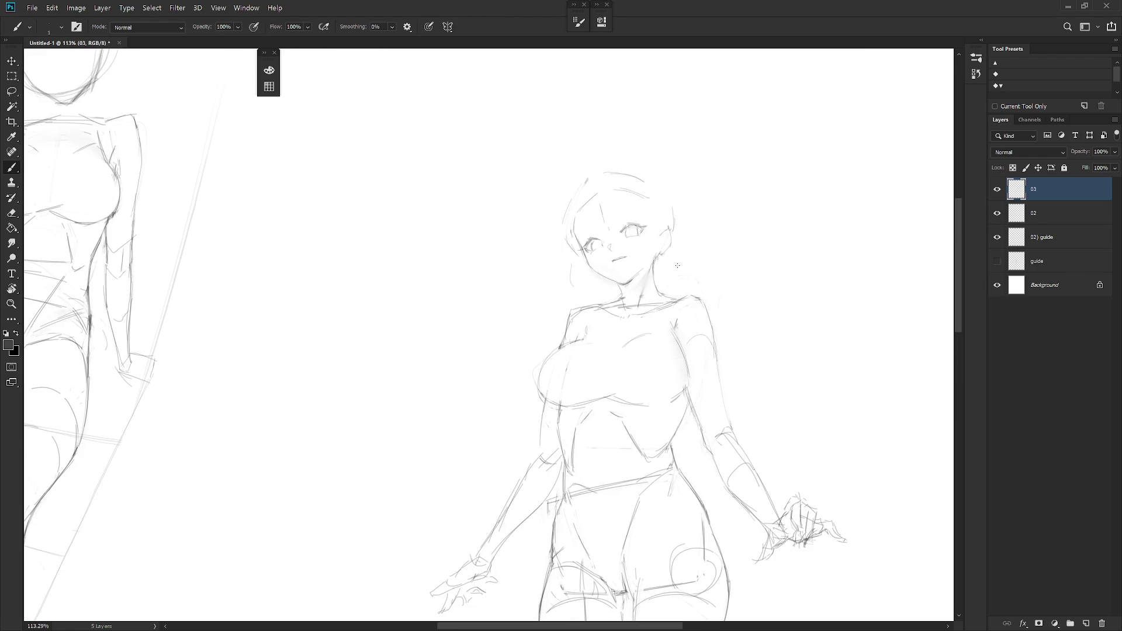
{"action": "scroll", "coordinate": [644, 205], "scroll_direction": "up", "scroll_amount": 2}
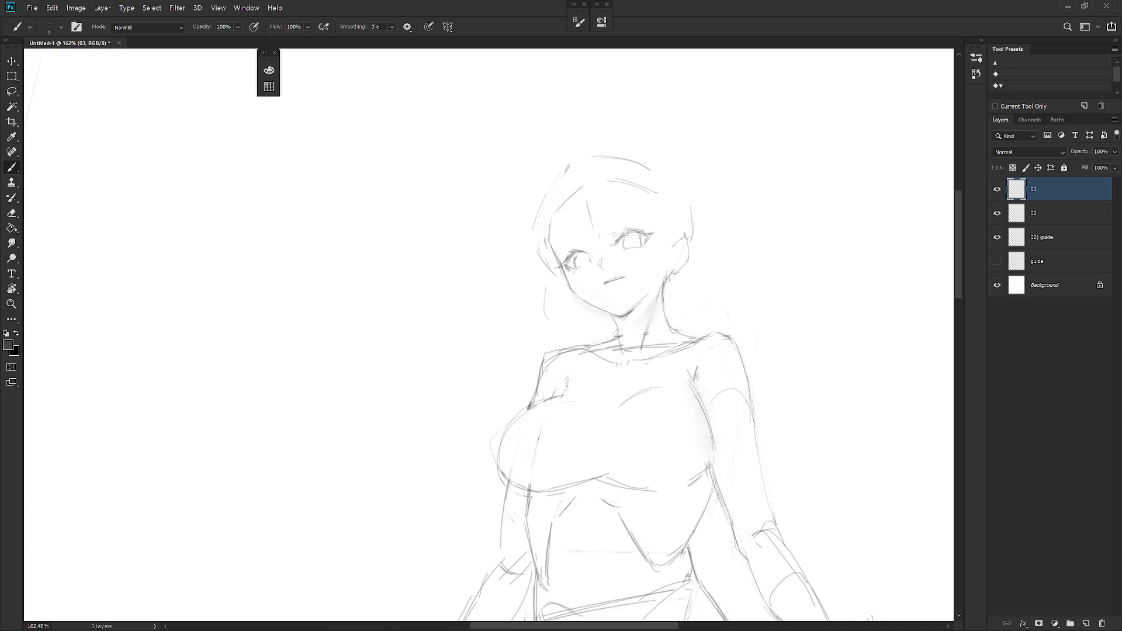
Step: Try a right eyebrow stroke, undo it, and add a short stroke at the hairline
{"action": "key", "text": "e"}
{"action": "key", "text": "b"}
{"action": "key", "text": "e"}
{"action": "key", "text": "b"}
{"action": "mouse_move", "coordinate": [609, 216]}
{"action": "left_mouse_down"}
{"action": "mouse_move", "coordinate": [637, 206]}
{"action": "mouse_move", "coordinate": [606, 215]}
{"action": "mouse_move", "coordinate": [587, 202]}
{"action": "left_mouse_up"}
{"action": "key", "text": "ctrl+z"}
{"action": "key", "text": "e"}
{"action": "key", "text": "b"}
{"action": "left_click_drag", "start_coordinate": [554, 239], "coordinate": [572, 227]}
{"action": "key", "text": "e"}
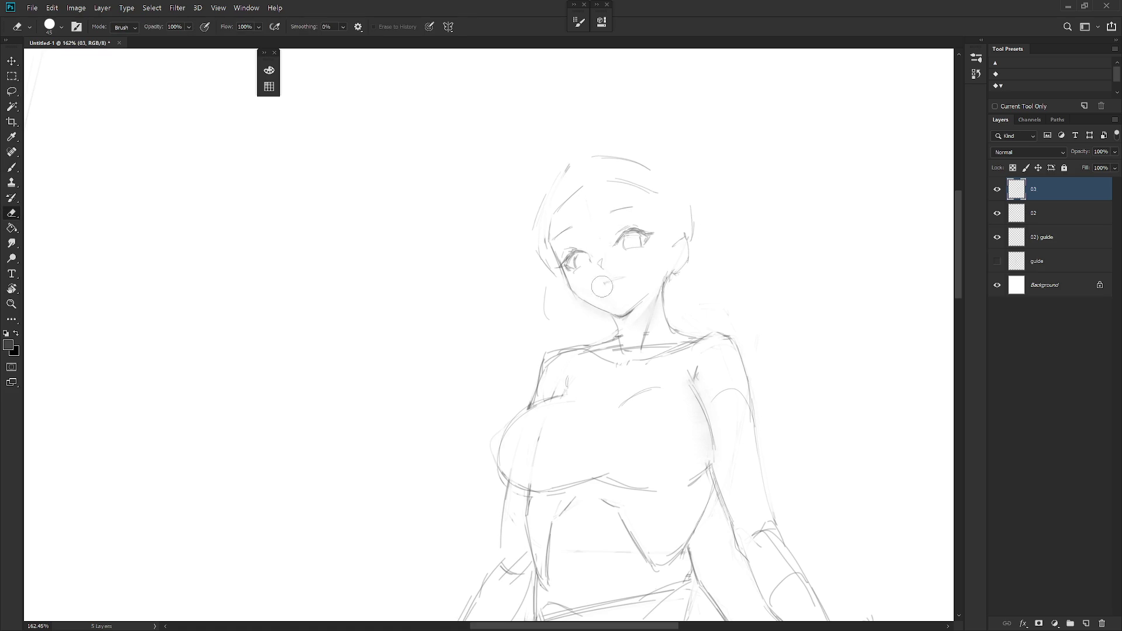
{"action": "key", "text": "b"}
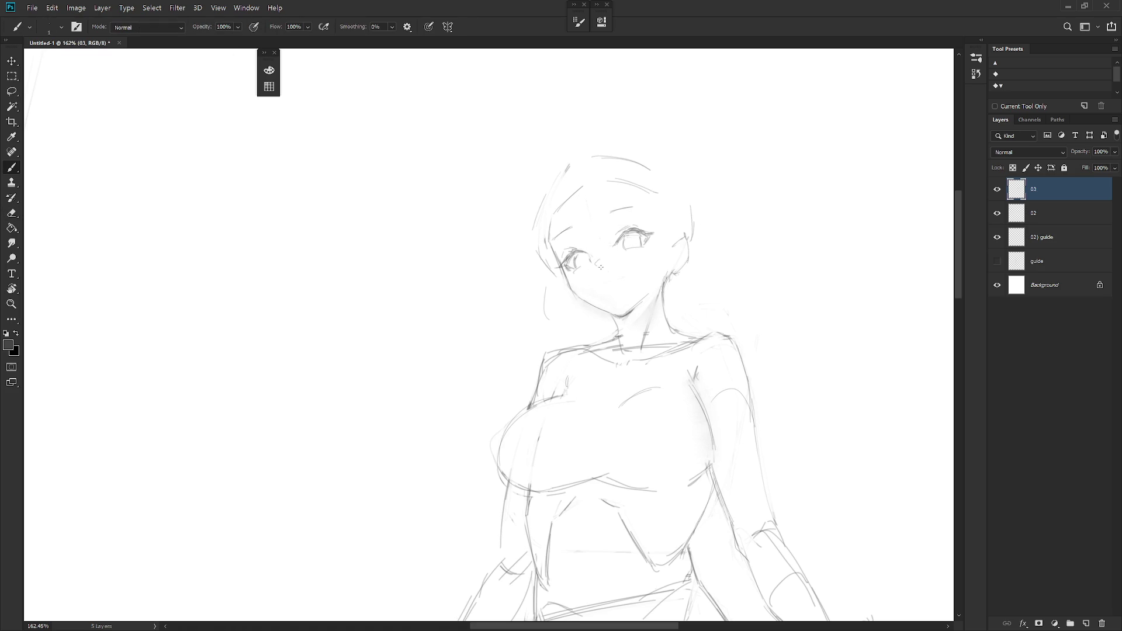
Step: Dot in the nose and redraw the mouth line beneath it, cleaning up with the eraser
{"action": "left_click_drag", "start_coordinate": [599, 271], "coordinate": [602, 272]}
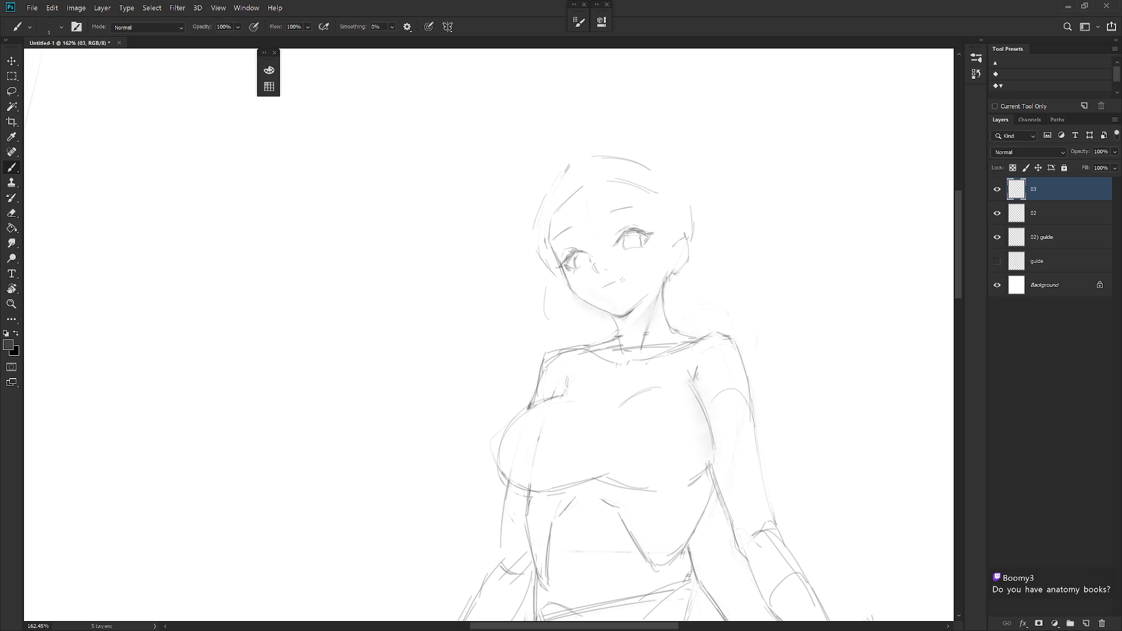
{"action": "left_click_drag", "start_coordinate": [605, 286], "coordinate": [617, 284]}
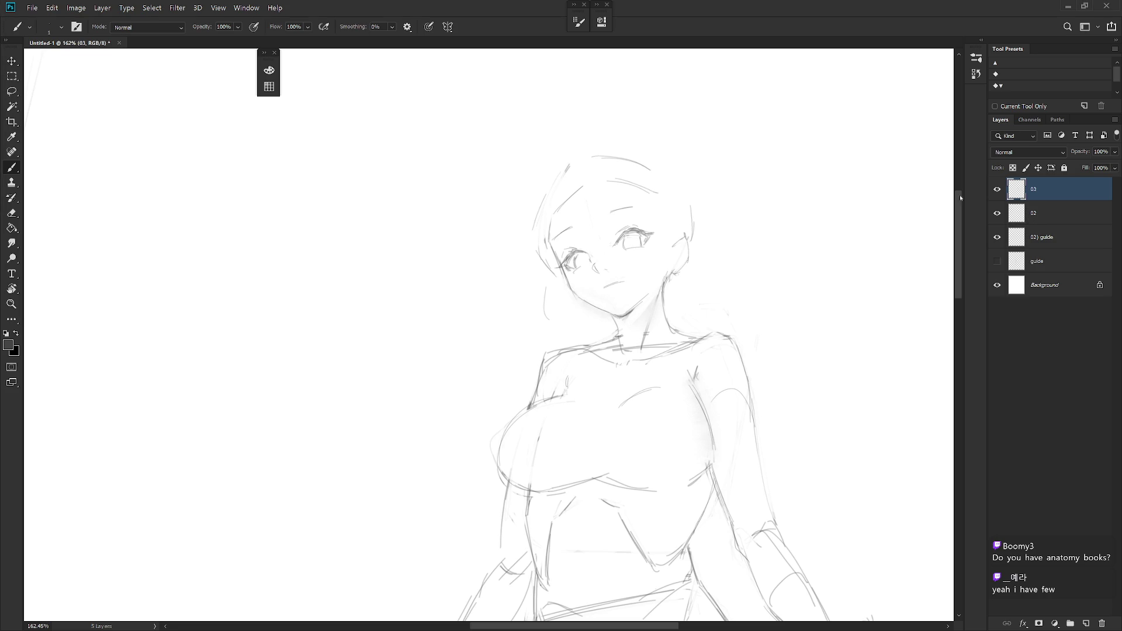
{"action": "key", "text": "e"}
{"action": "key", "text": "b"}
{"action": "key", "text": "e"}
{"action": "key", "text": "b"}
{"action": "key", "text": "e"}
{"action": "key", "text": "b"}
{"action": "key", "text": "e"}
{"action": "key", "text": "b"}
Step: Mirror and tilt the view both ways to check the face, touching up lines
{"action": "scroll", "coordinate": [673, 224], "scroll_direction": "down", "scroll_amount": 5}
{"action": "key", "text": "h"}
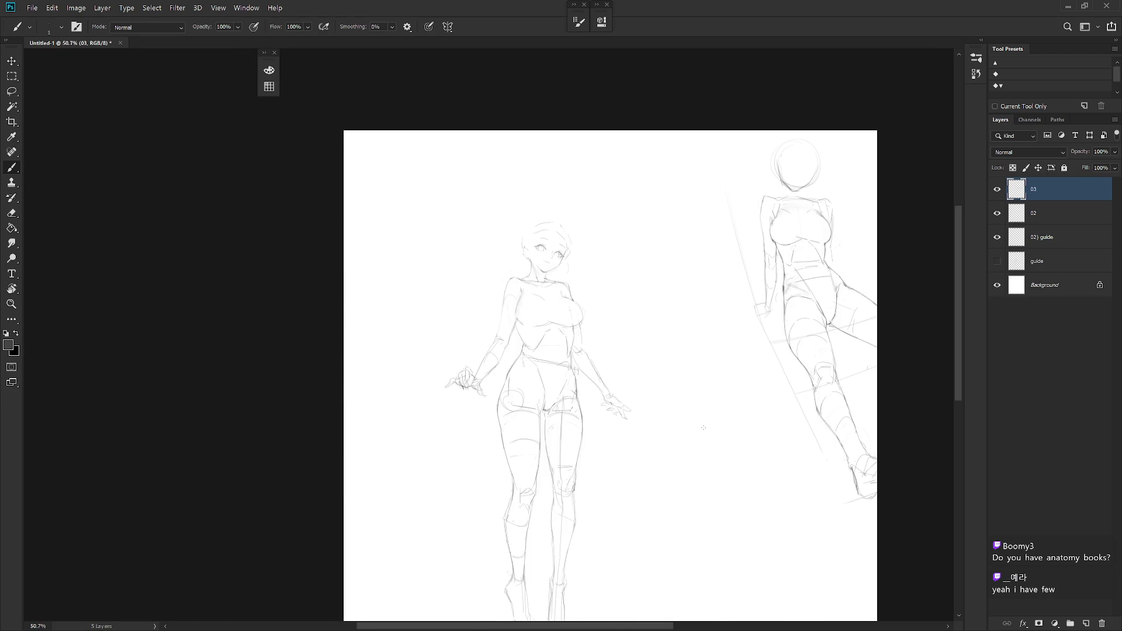
{"action": "scroll", "coordinate": [532, 234], "scroll_direction": "up", "scroll_amount": 5}
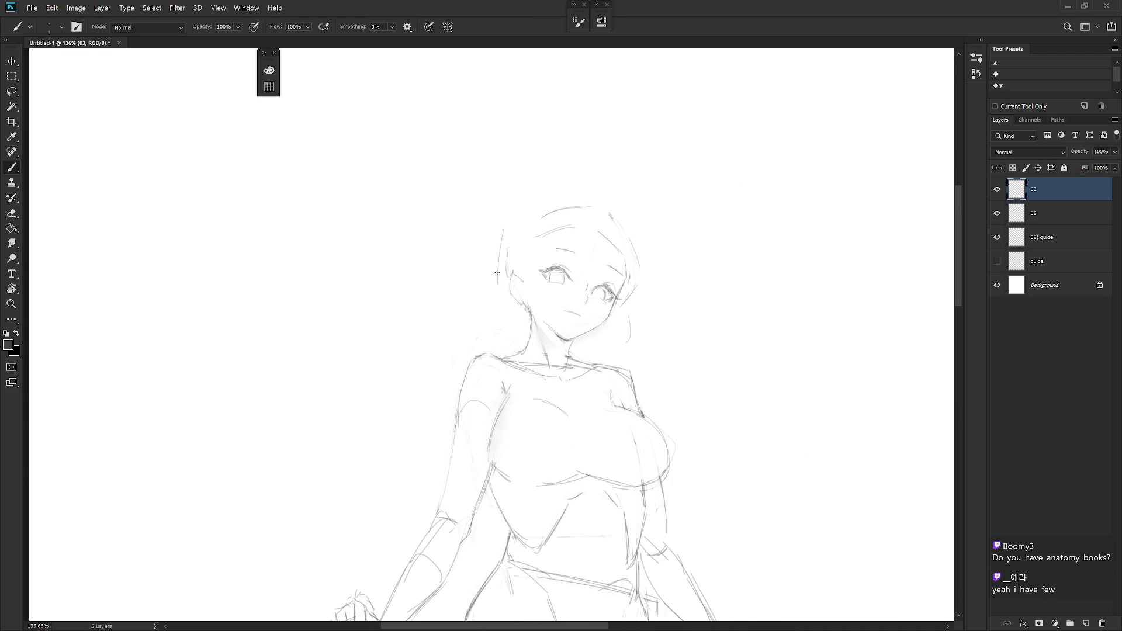
{"action": "key", "text": "r"}
{"action": "left_click_drag", "start_coordinate": [654, 262], "coordinate": [538, 260]}
{"action": "key", "text": "e"}
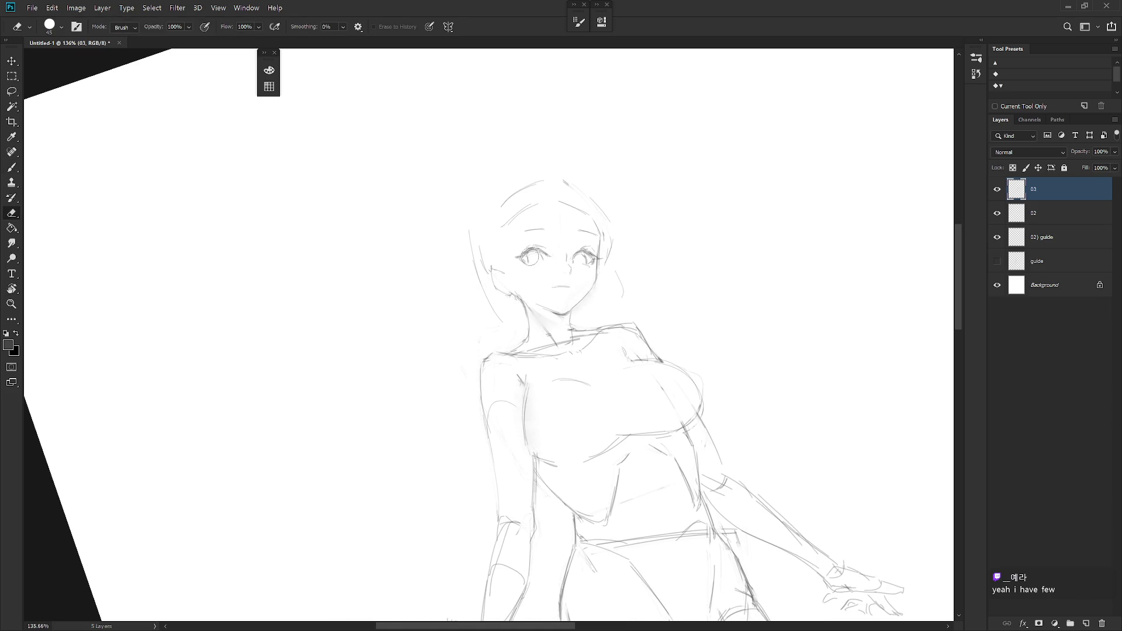
{"action": "key", "text": "b"}
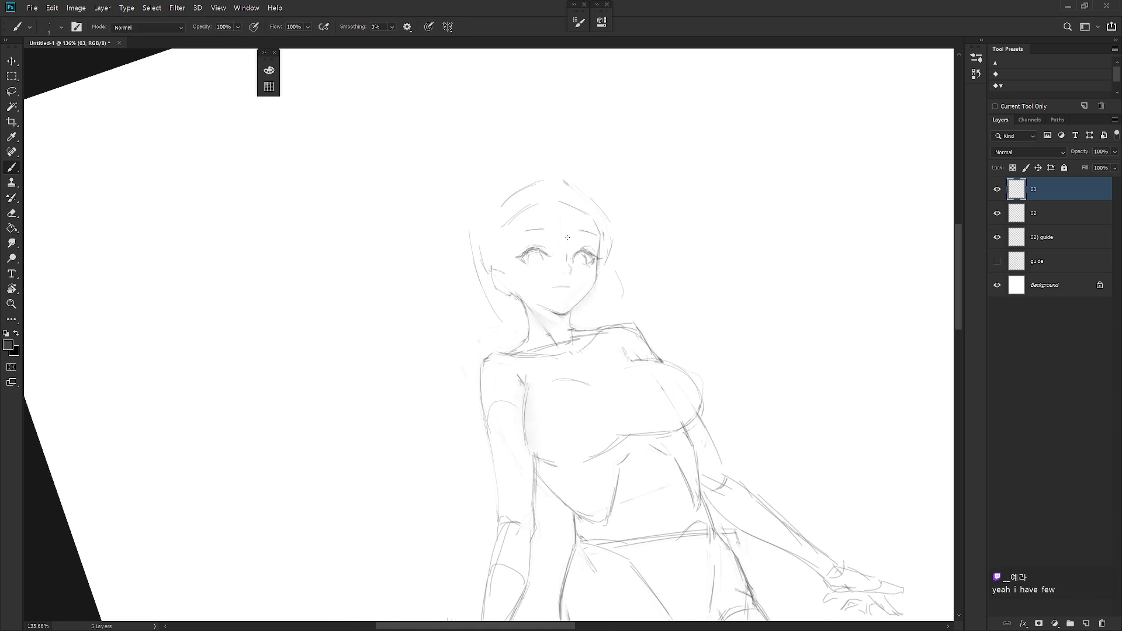
{"action": "key", "text": "r"}
{"action": "left_click_drag", "start_coordinate": [566, 240], "coordinate": [691, 231]}
{"action": "key", "text": "r"}
{"action": "left_click_drag", "start_coordinate": [678, 337], "coordinate": [636, 295]}
{"action": "key", "text": "e"}
{"action": "key", "text": "b"}
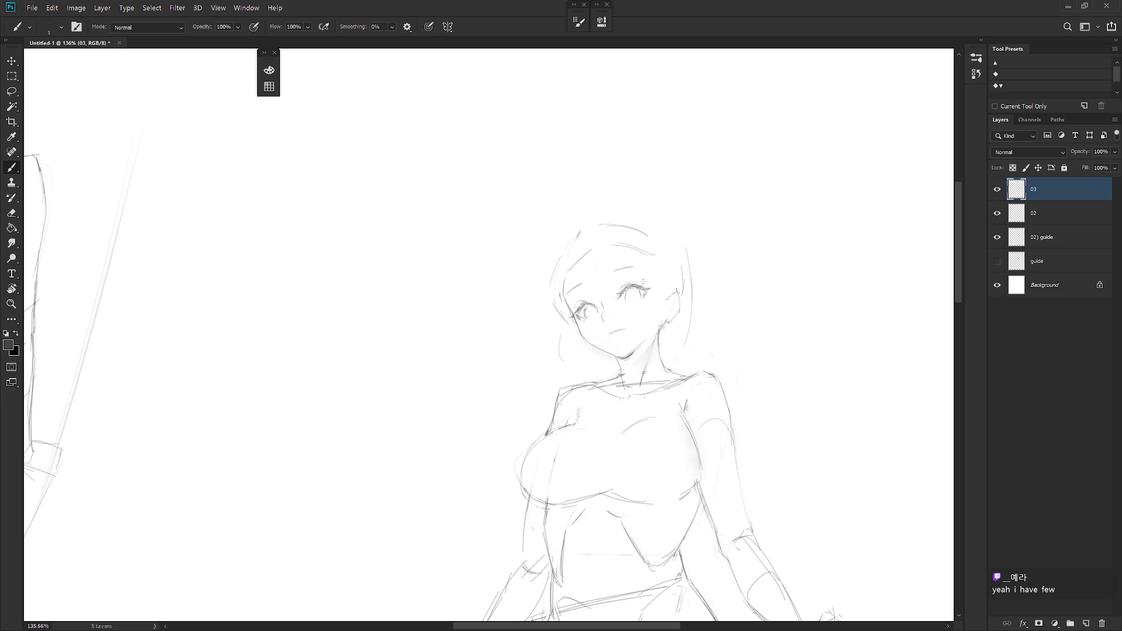
Step: Add small freckle dots under the right eye and erase a small area near the left eye
{"action": "key", "text": "e"}
{"action": "key", "text": "b"}
{"action": "left_click", "coordinate": [623, 302]}
{"action": "key", "text": "e"}
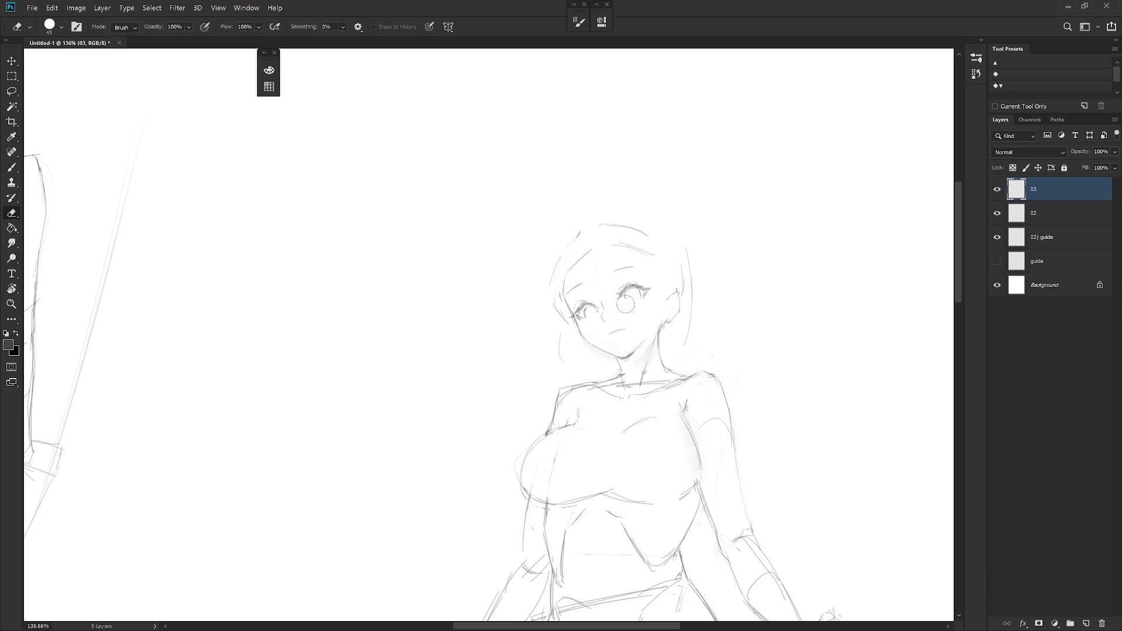
{"action": "key", "text": "b"}
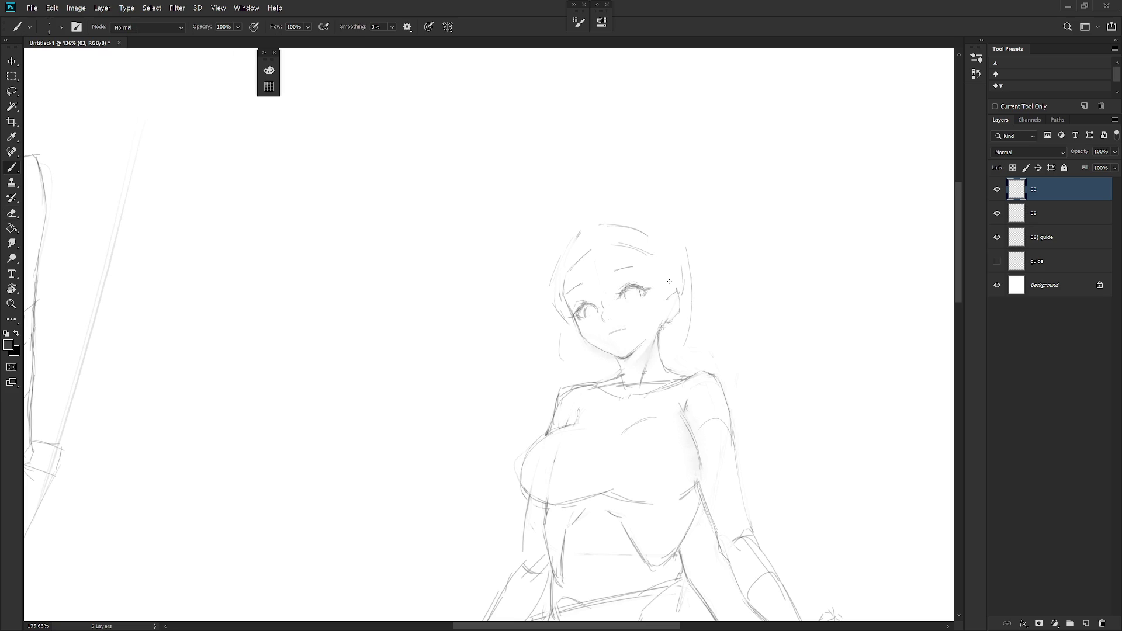
{"action": "key", "text": "e"}
{"action": "left_click_drag", "start_coordinate": [570, 301], "coordinate": [581, 320]}
{"action": "key", "text": "b"}
{"action": "key", "text": "e"}
{"action": "key", "text": "b"}
{"action": "key", "text": "e"}
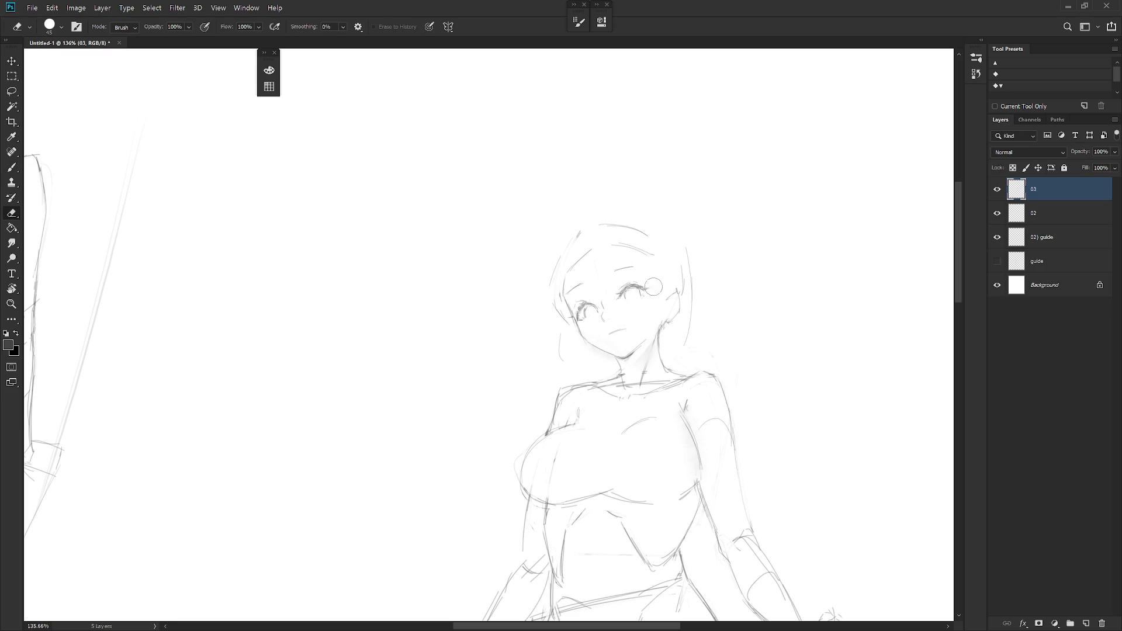
{"action": "key", "text": "b"}
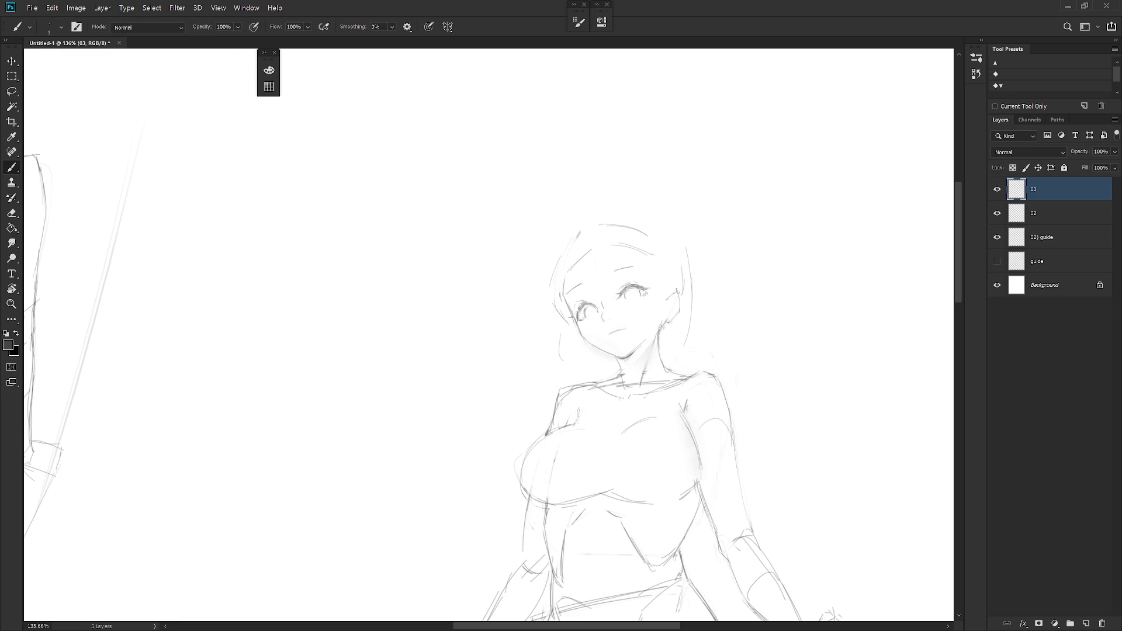
Step: Add a tiny mark beside the right eye, rework the left-eye marks, then reset the view upright
{"action": "left_click", "coordinate": [639, 301]}
{"action": "key", "text": "e"}
{"action": "left_click_drag", "start_coordinate": [569, 319], "coordinate": [561, 300]}
{"action": "key", "text": "b"}
{"action": "key", "text": "e"}
{"action": "left_click_drag", "start_coordinate": [582, 322], "coordinate": [581, 334]}
{"action": "key", "text": "b"}
{"action": "key", "text": "e"}
{"action": "key", "text": "b"}
{"action": "key", "text": "r"}
{"action": "left_click_drag", "start_coordinate": [606, 285], "coordinate": [593, 366]}
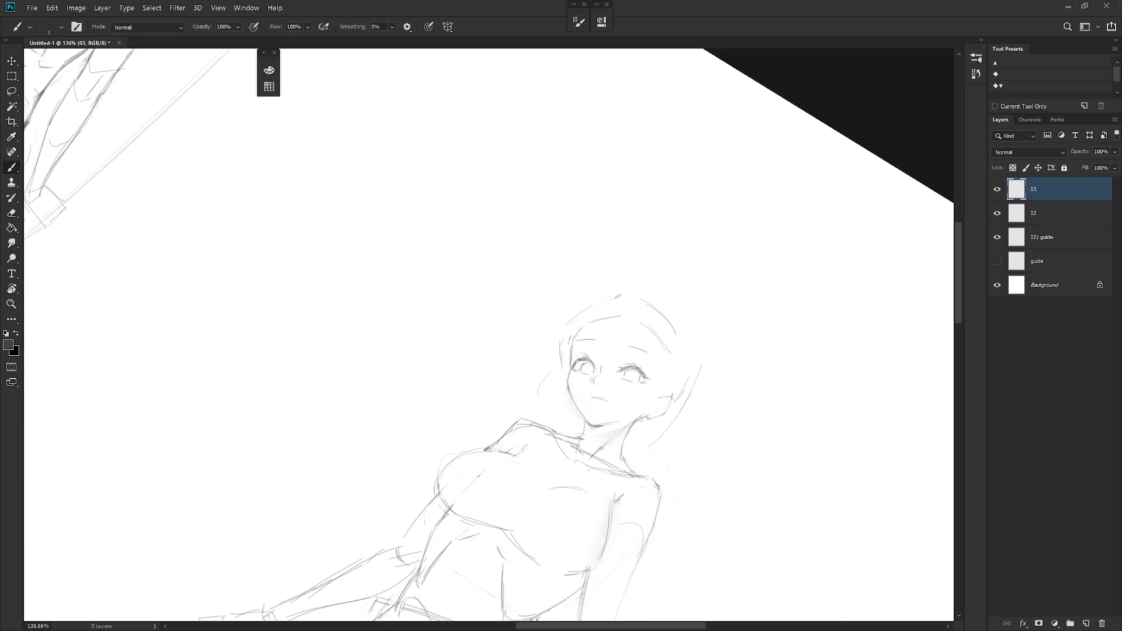
{"action": "key", "text": "b"}
{"action": "key", "text": "e"}
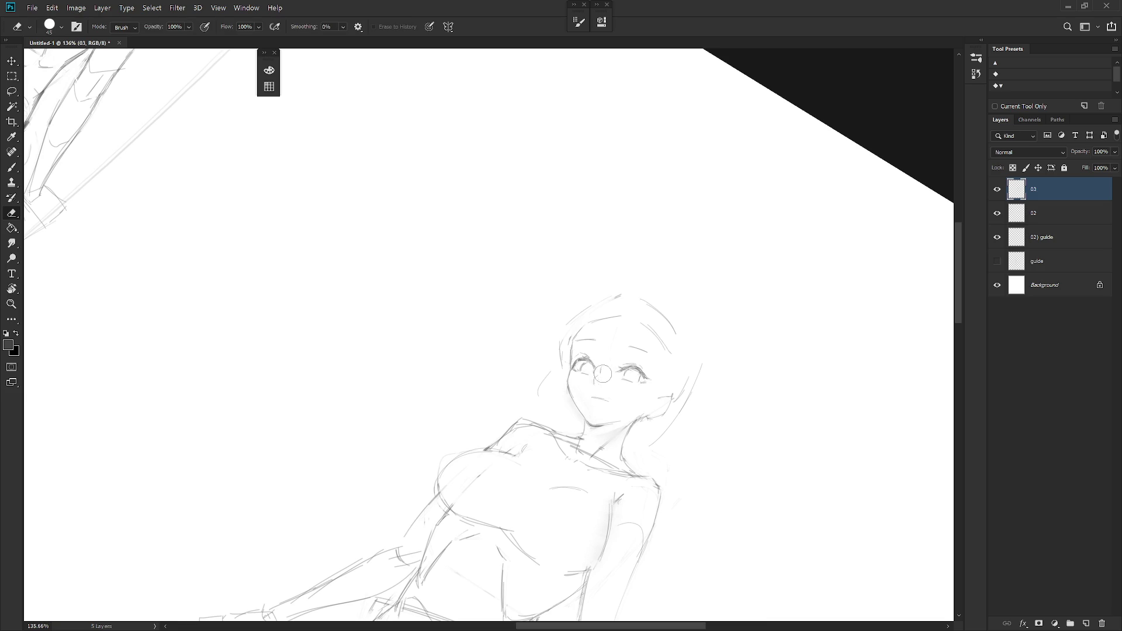
{"action": "key", "text": "Escape"}
Step: Add a short pencil stroke to the girl's hair
{"action": "key", "text": "b"}
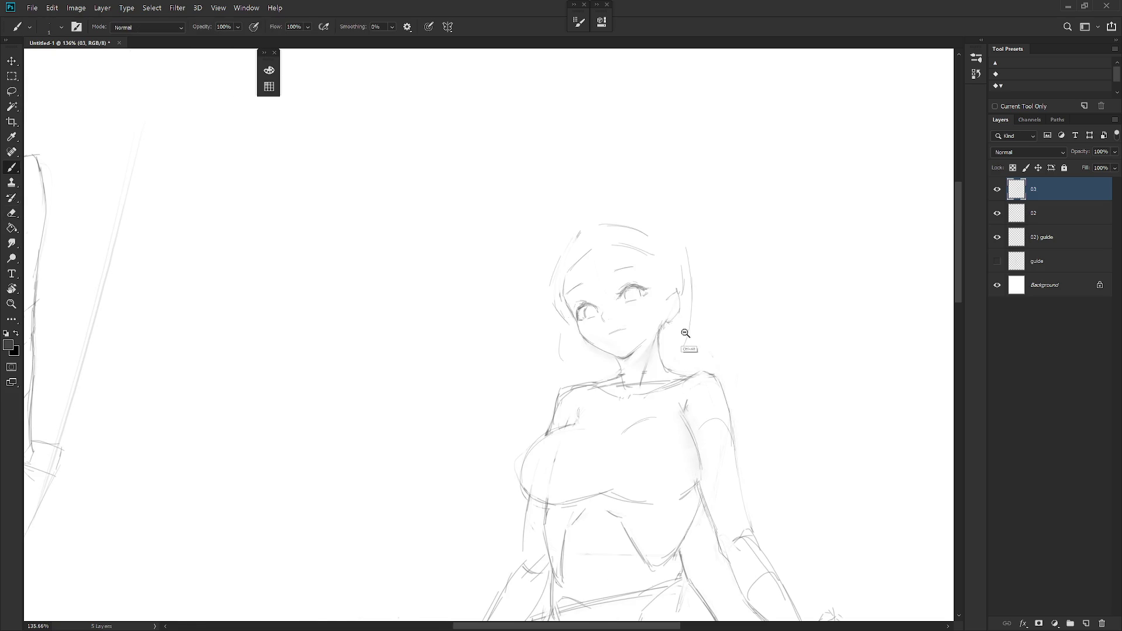
{"action": "scroll", "coordinate": [703, 319], "scroll_direction": "down", "scroll_amount": 3}
{"action": "scroll", "coordinate": [706, 320], "scroll_direction": "up", "scroll_amount": 3}
{"action": "key", "text": "e"}
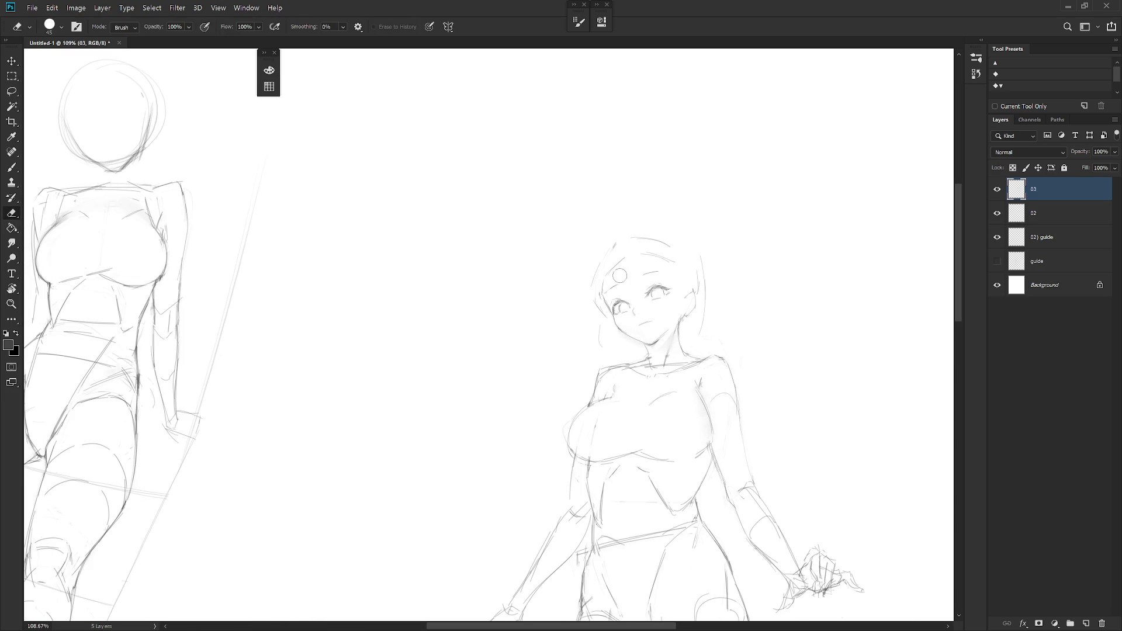
{"action": "key", "text": "b"}
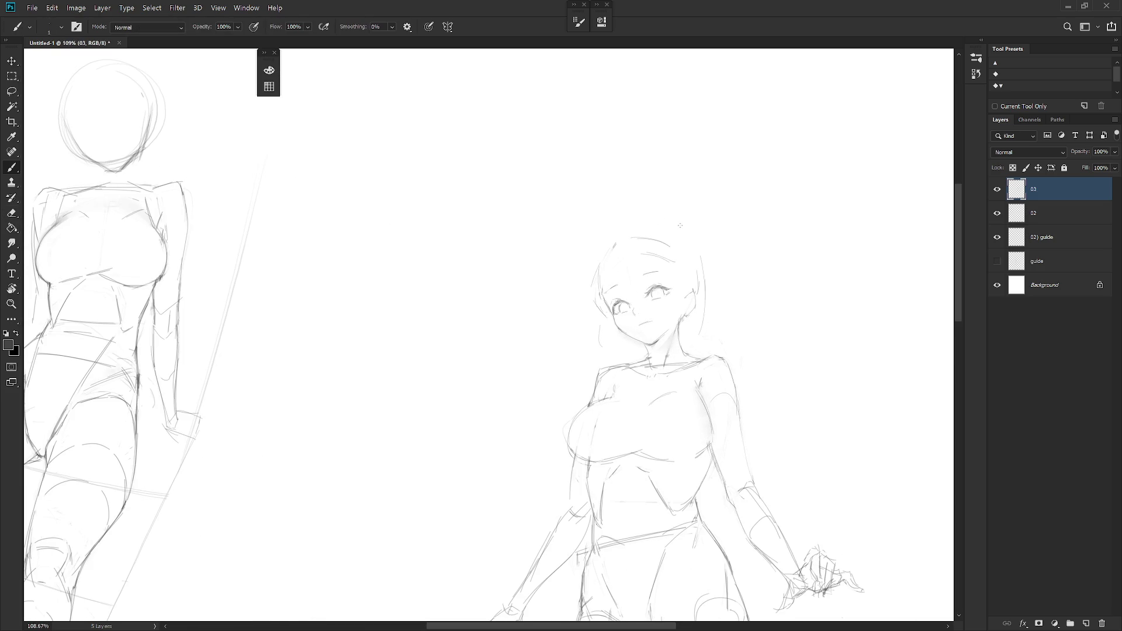
{"action": "left_click_drag", "start_coordinate": [677, 259], "coordinate": [688, 273]}
Step: Zoom in and hatch faint blush dots and strokes on the lower cheek
{"action": "scroll", "coordinate": [674, 308], "scroll_direction": "down", "scroll_amount": 5}
{"action": "scroll", "coordinate": [653, 191], "scroll_direction": "up", "scroll_amount": 2}
{"action": "scroll", "coordinate": [654, 191], "scroll_direction": "up", "scroll_amount": 1}
{"action": "scroll", "coordinate": [654, 191], "scroll_direction": "up", "scroll_amount": 1}
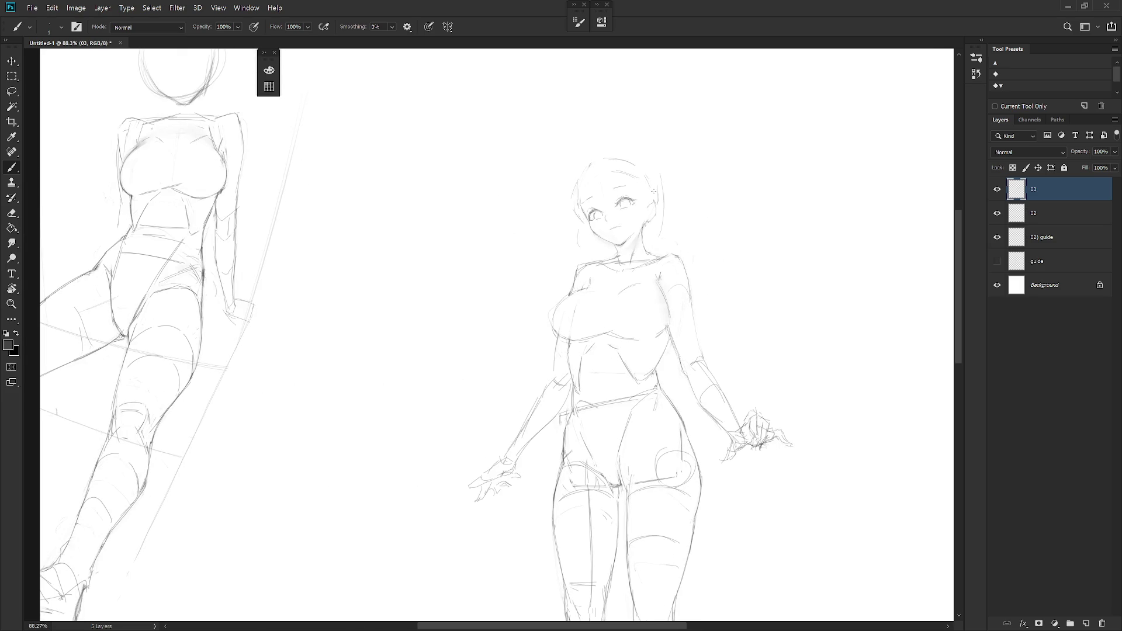
{"action": "scroll", "coordinate": [646, 194], "scroll_direction": "up", "scroll_amount": 3}
{"action": "key", "text": "e"}
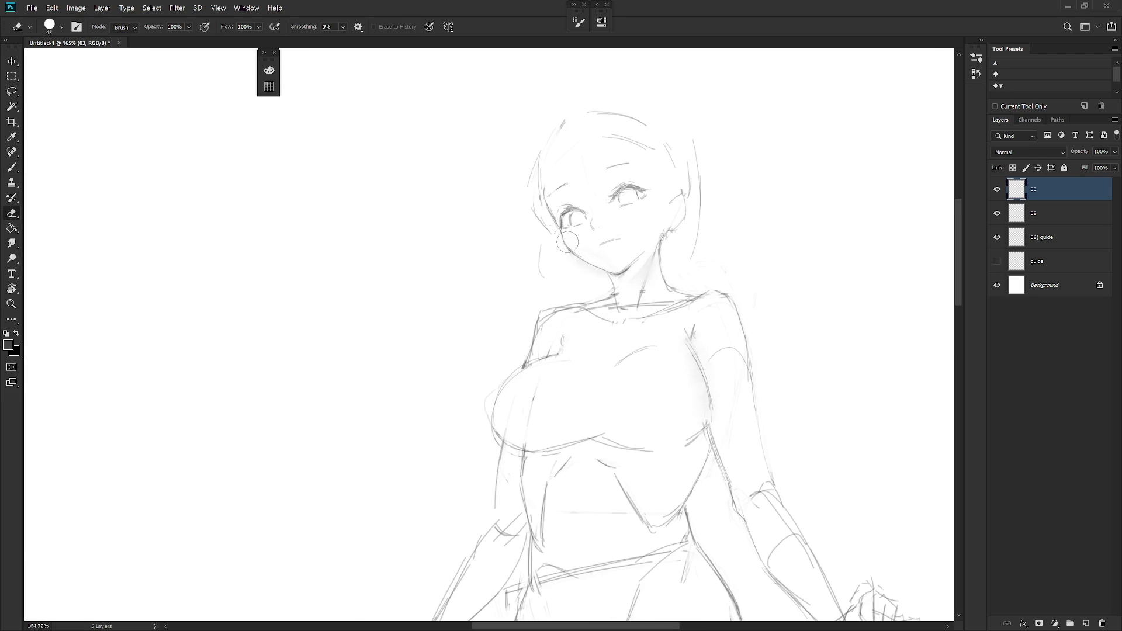
{"action": "key", "text": "b"}
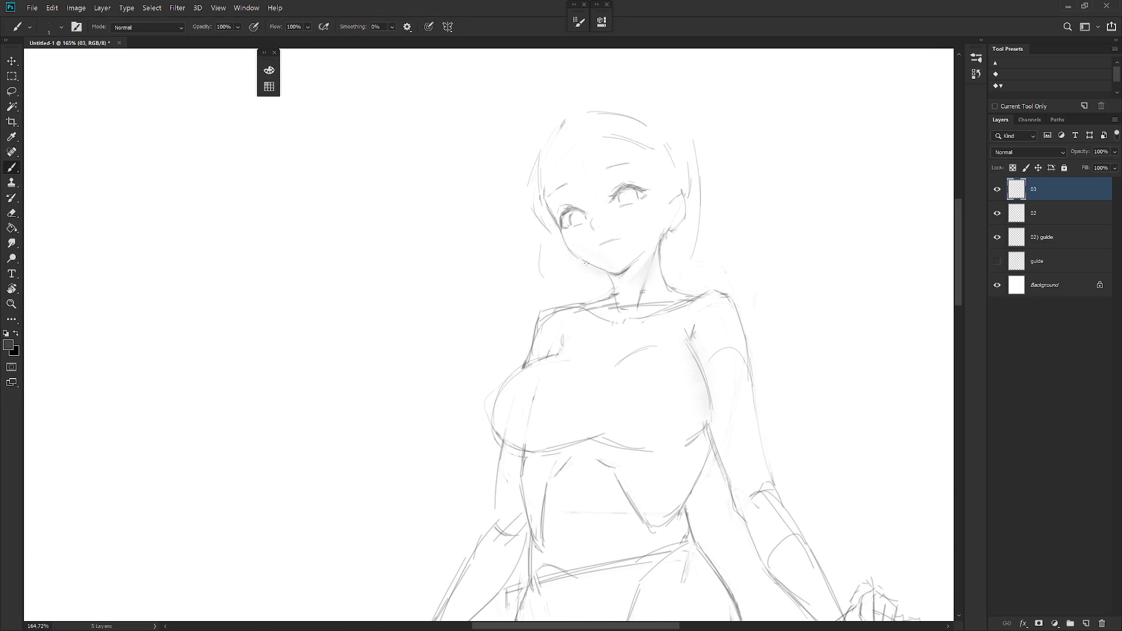
{"action": "left_click", "coordinate": [590, 261]}
{"action": "left_click_drag", "start_coordinate": [578, 257], "coordinate": [592, 267]}
{"action": "key", "text": "e"}
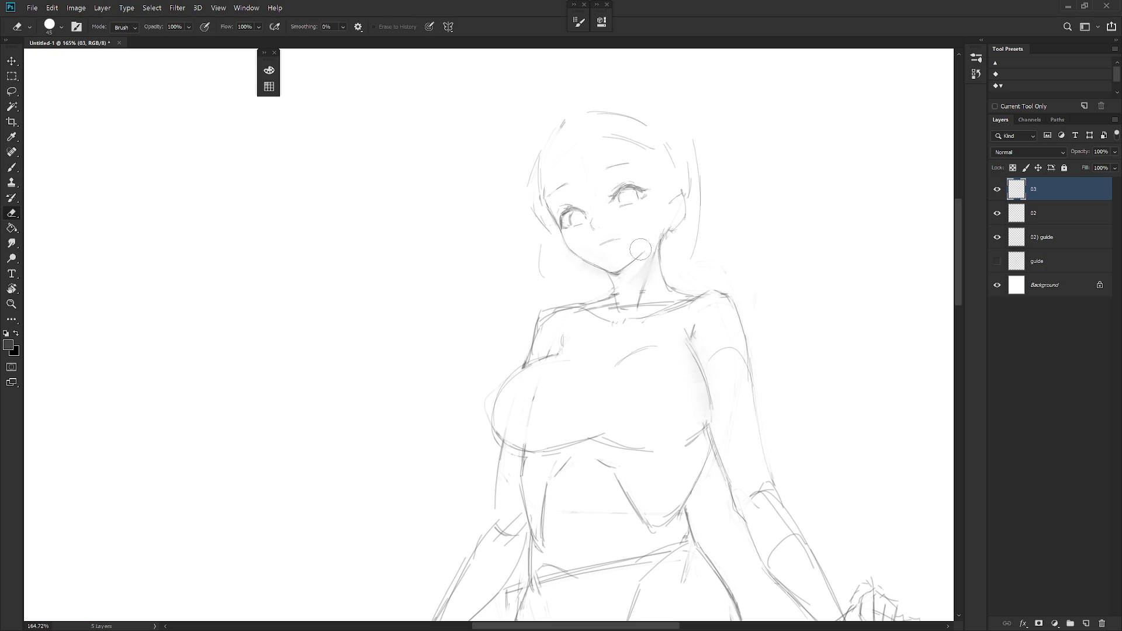
{"action": "key", "text": "b"}
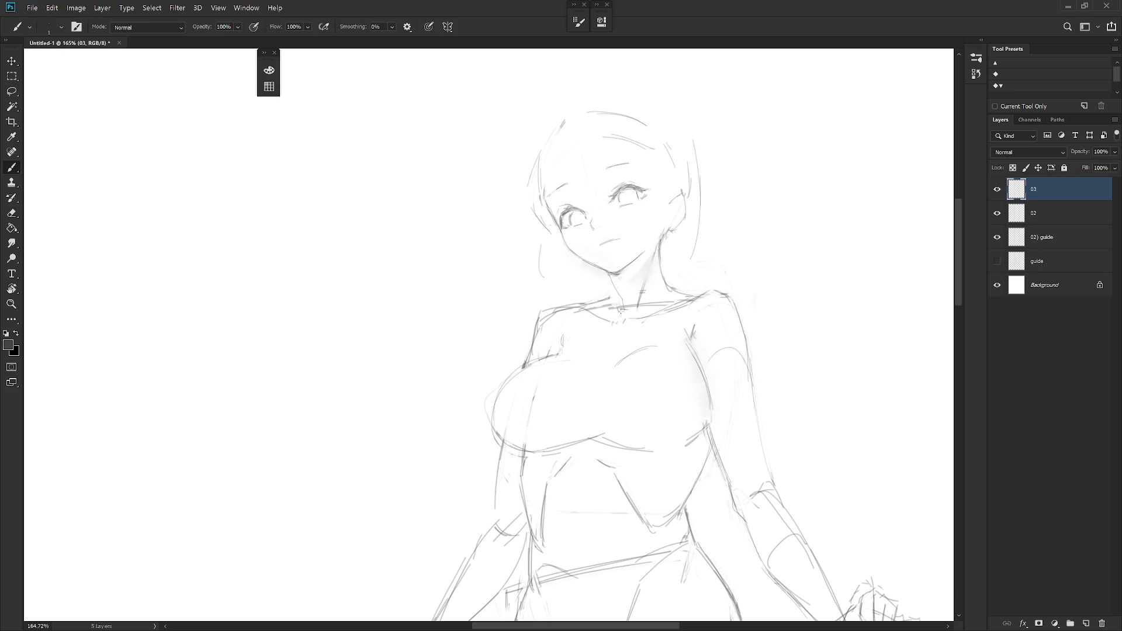
Step: Erase the old neck strokes and redraw both neck lines from chin to shoulder
{"action": "key", "text": "e"}
{"action": "left_click_drag", "start_coordinate": [654, 234], "coordinate": [634, 309]}
{"action": "key", "text": "b"}
{"action": "left_click_drag", "start_coordinate": [649, 261], "coordinate": [635, 310]}
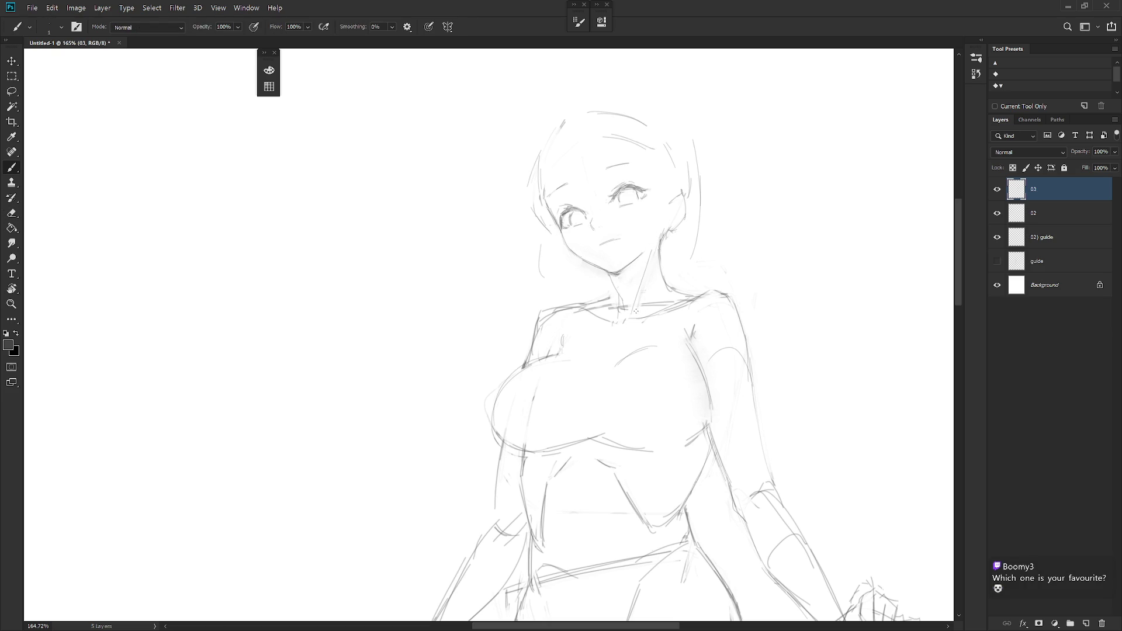
{"action": "key", "text": "e"}
{"action": "left_click_drag", "start_coordinate": [659, 234], "coordinate": [666, 286]}
{"action": "key", "text": "b"}
{"action": "left_click_drag", "start_coordinate": [658, 233], "coordinate": [663, 284]}
{"action": "key", "text": "ctrl+z"}
{"action": "left_click_drag", "start_coordinate": [658, 240], "coordinate": [665, 287]}
{"action": "left_click_drag", "start_coordinate": [662, 236], "coordinate": [672, 291]}
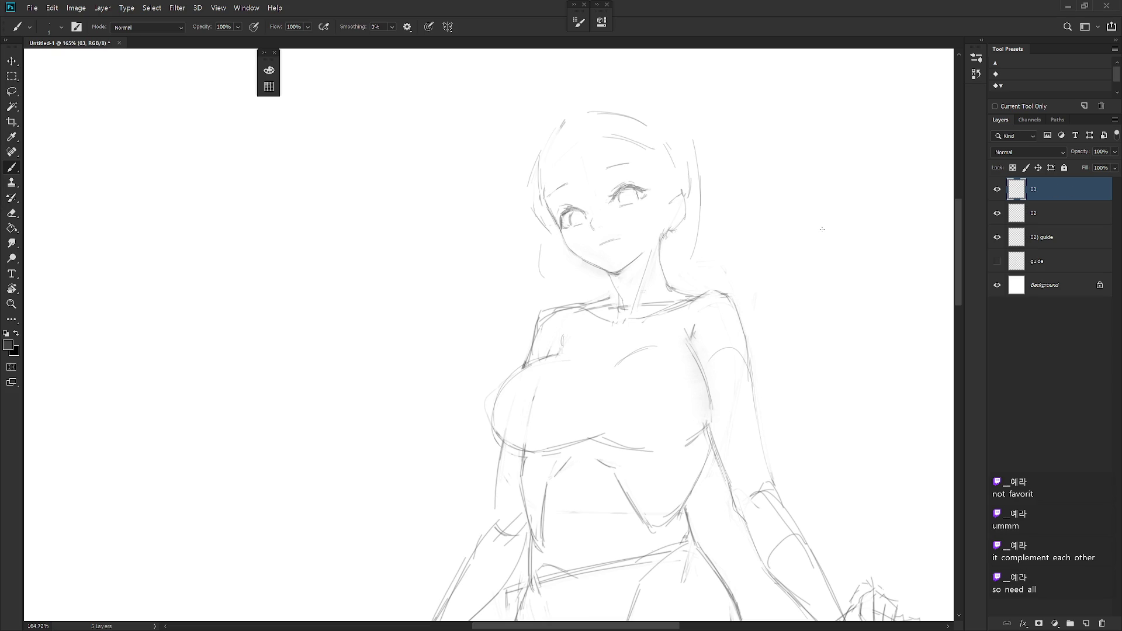
{"action": "mouse_move", "coordinate": [550, 121]}
{"action": "left_mouse_down"}
{"action": "mouse_move", "coordinate": [523, 173]}
{"action": "mouse_move", "coordinate": [529, 206]}
{"action": "left_mouse_up"}
Step: Sketch arcing strokes across the top and left of the hair, plus the right shoulder
{"action": "left_click_drag", "start_coordinate": [562, 101], "coordinate": [639, 130]}
{"action": "left_click_drag", "start_coordinate": [565, 98], "coordinate": [537, 142]}
{"action": "mouse_move", "coordinate": [594, 88]}
{"action": "left_mouse_down"}
{"action": "mouse_move", "coordinate": [664, 110]}
{"action": "mouse_move", "coordinate": [678, 140]}
{"action": "left_mouse_up"}
{"action": "left_click_drag", "start_coordinate": [540, 187], "coordinate": [520, 233]}
{"action": "left_click_drag", "start_coordinate": [733, 328], "coordinate": [712, 360]}
{"action": "scroll", "coordinate": [656, 289], "scroll_direction": "down", "scroll_amount": 5}
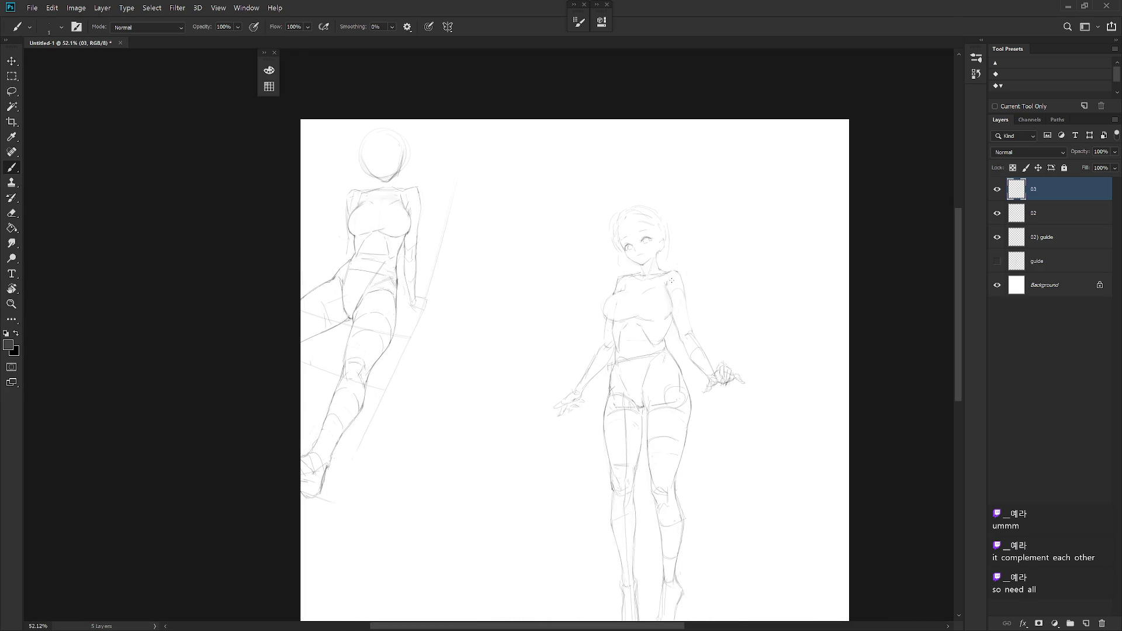
{"action": "scroll", "coordinate": [640, 239], "scroll_direction": "up", "scroll_amount": 5}
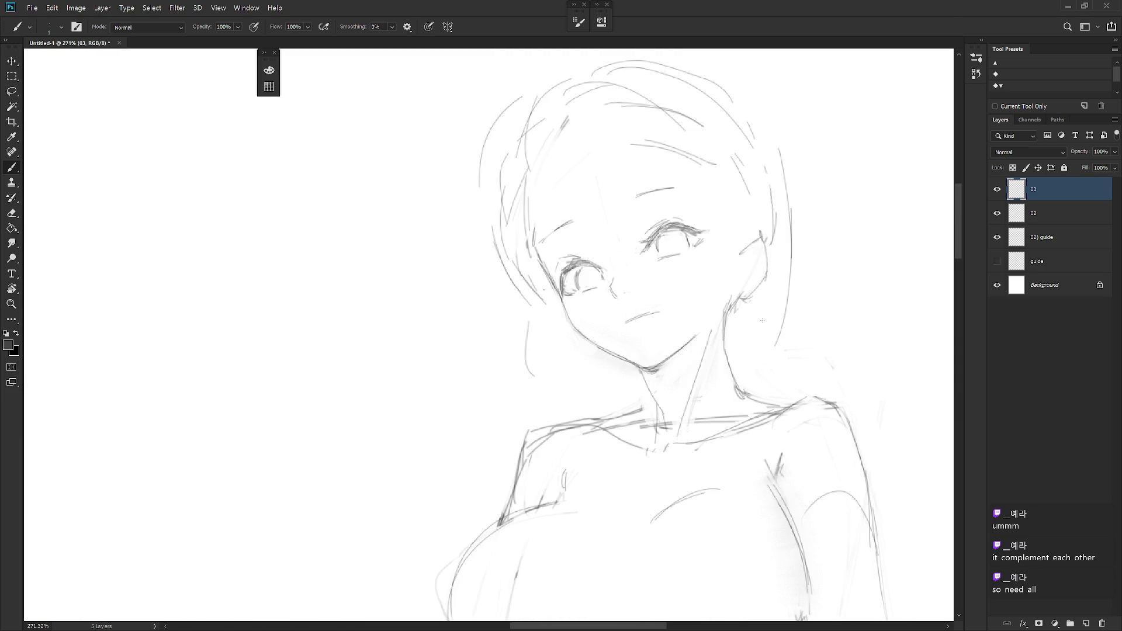
Step: Lasso both eyes and scale them down to 96.4%
{"action": "key", "text": "l"}
{"action": "left_click_drag", "start_coordinate": [605, 298], "coordinate": [578, 309]}
{"action": "left_click_drag", "start_coordinate": [646, 233], "coordinate": [648, 219], "text": "shift"}
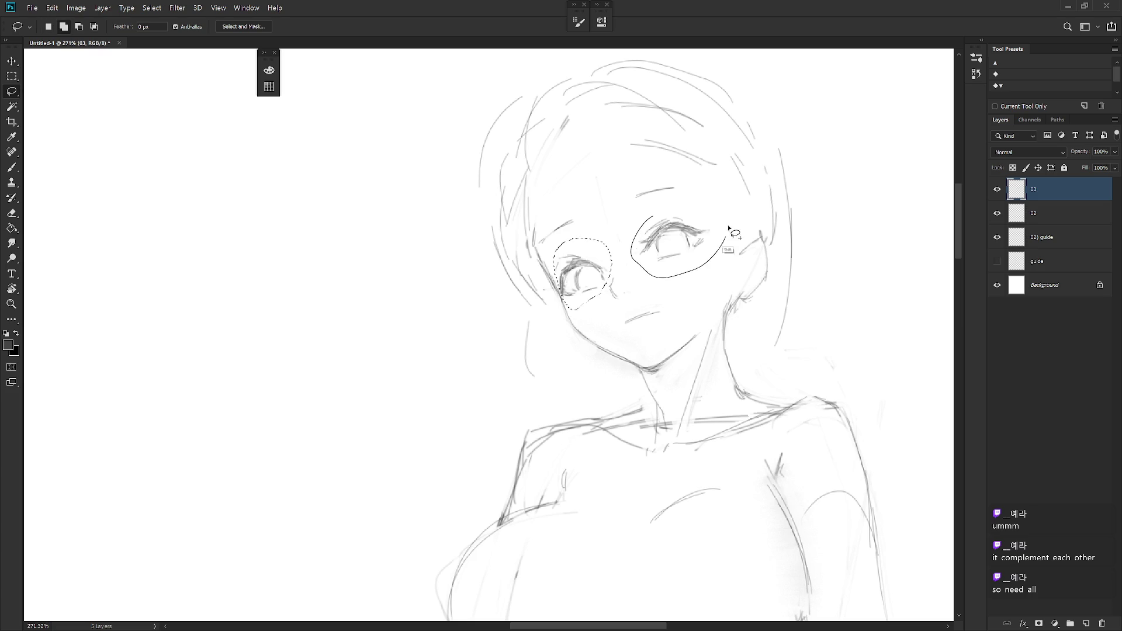
{"action": "key", "text": "ctrl+t"}
{"action": "left_click_drag", "start_coordinate": [727, 198], "coordinate": [725, 201]}
{"action": "key", "text": "Return"}
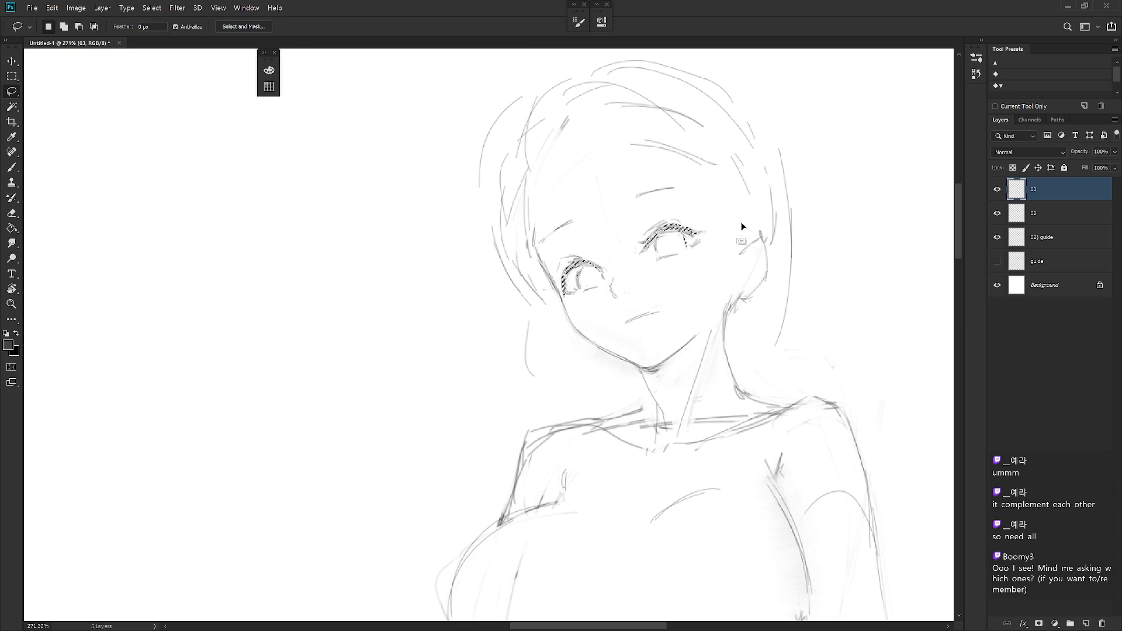
{"action": "scroll", "coordinate": [743, 265], "scroll_direction": "down", "scroll_amount": 5}
{"action": "scroll", "coordinate": [742, 359], "scroll_direction": "right", "scroll_amount": 2}
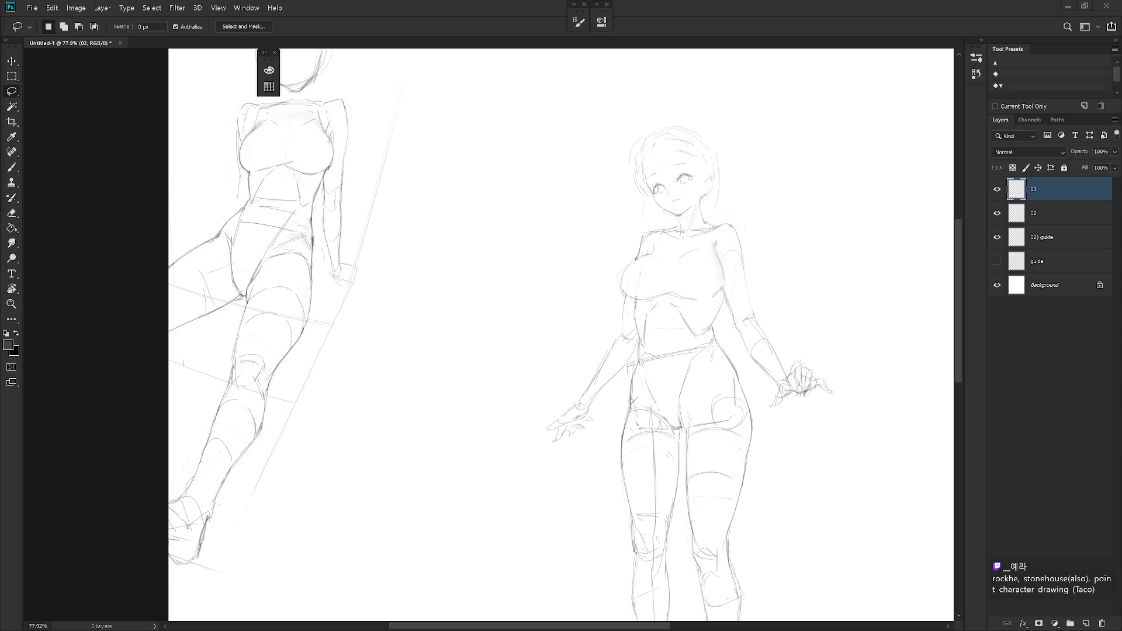
Step: Zoom the view in on the standing girl's sketch
{"action": "scroll", "coordinate": [755, 316], "scroll_direction": "up", "scroll_amount": 1}
Step: Sketch the curve over the top of the girl's ear
{"action": "scroll", "coordinate": [698, 137], "scroll_direction": "up", "scroll_amount": 1}
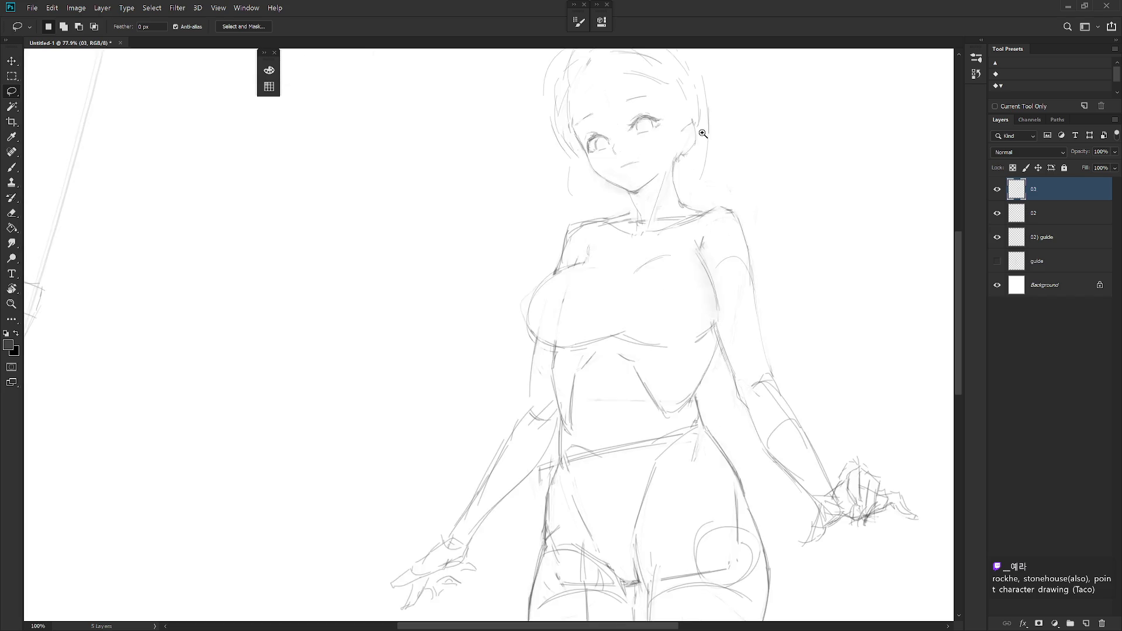
{"action": "scroll", "coordinate": [698, 137], "scroll_direction": "up", "scroll_amount": 2}
{"action": "key", "text": "b"}
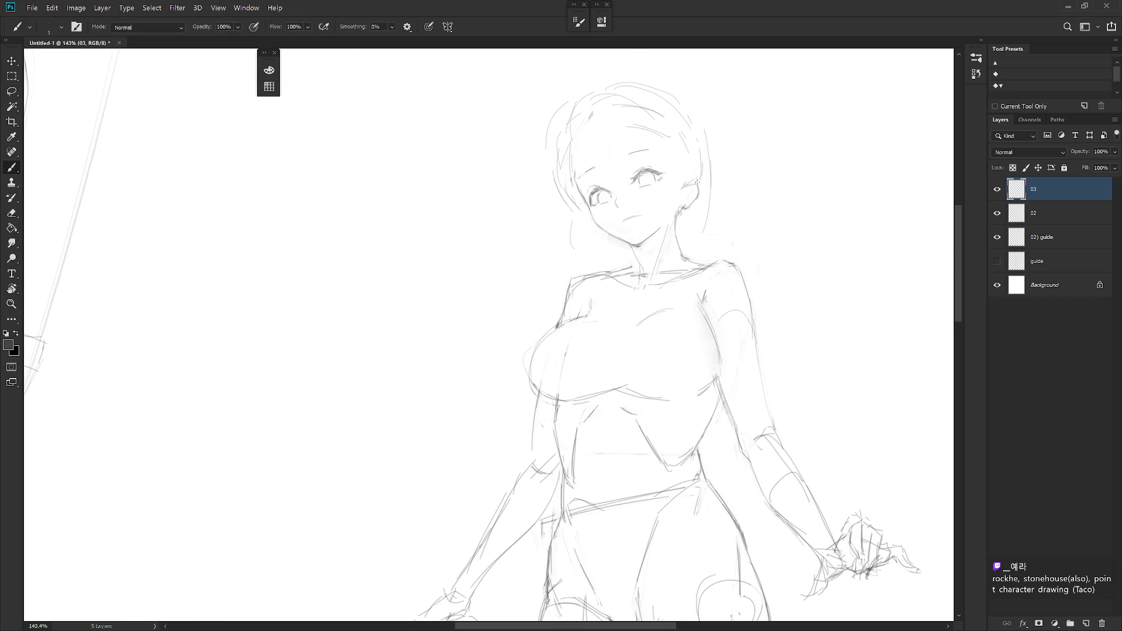
{"action": "key", "text": "e"}
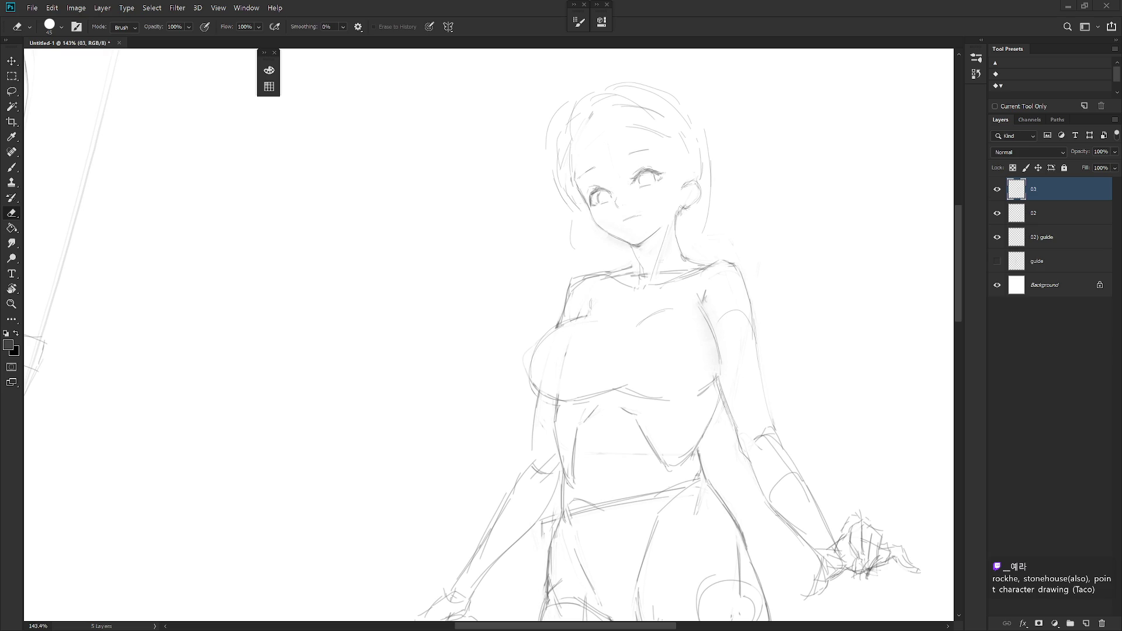
{"action": "key", "text": "e"}
{"action": "key", "text": "b"}
{"action": "left_click_drag", "start_coordinate": [682, 185], "coordinate": [696, 187]}
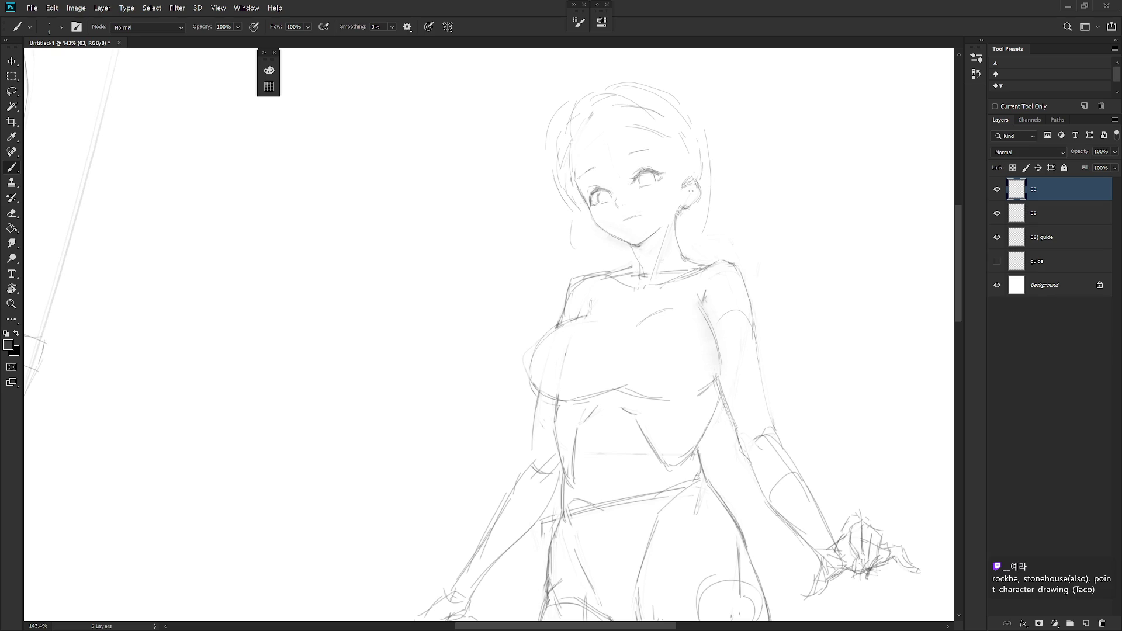
Step: Draw a thin stroke near the left brow
{"action": "scroll", "coordinate": [661, 161], "scroll_direction": "up", "scroll_amount": 5}
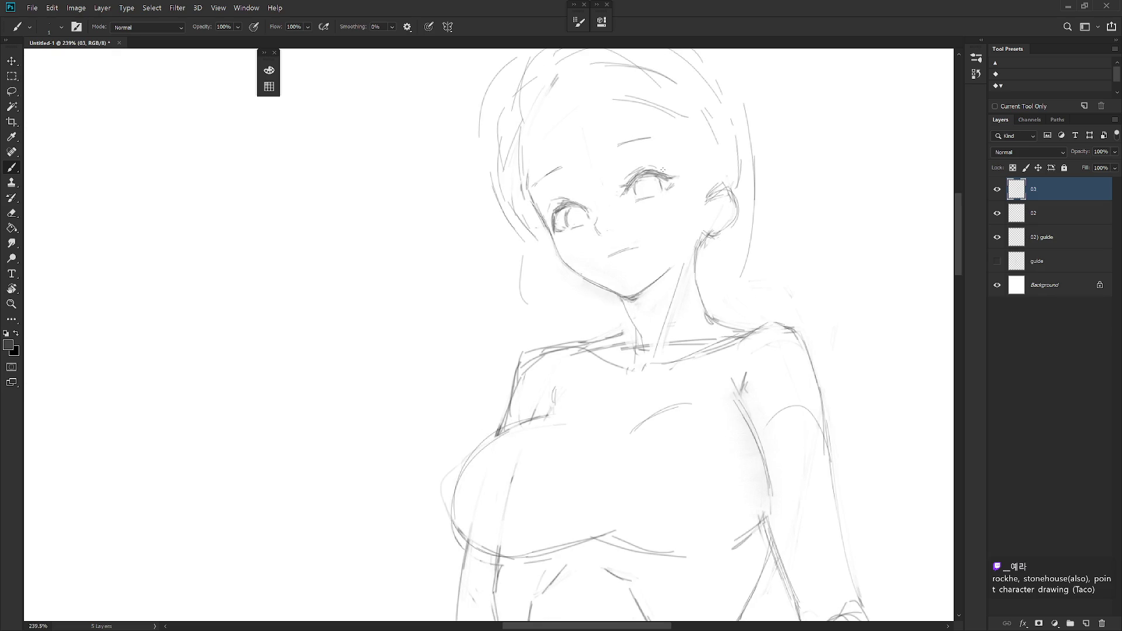
{"action": "key", "text": "e"}
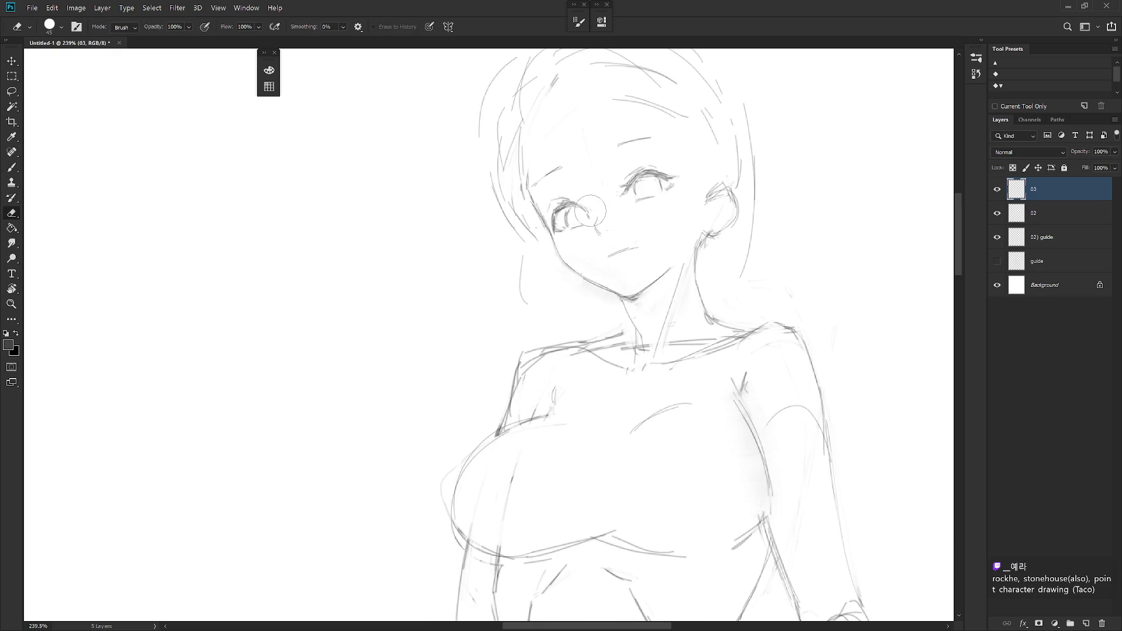
{"action": "key", "text": "b"}
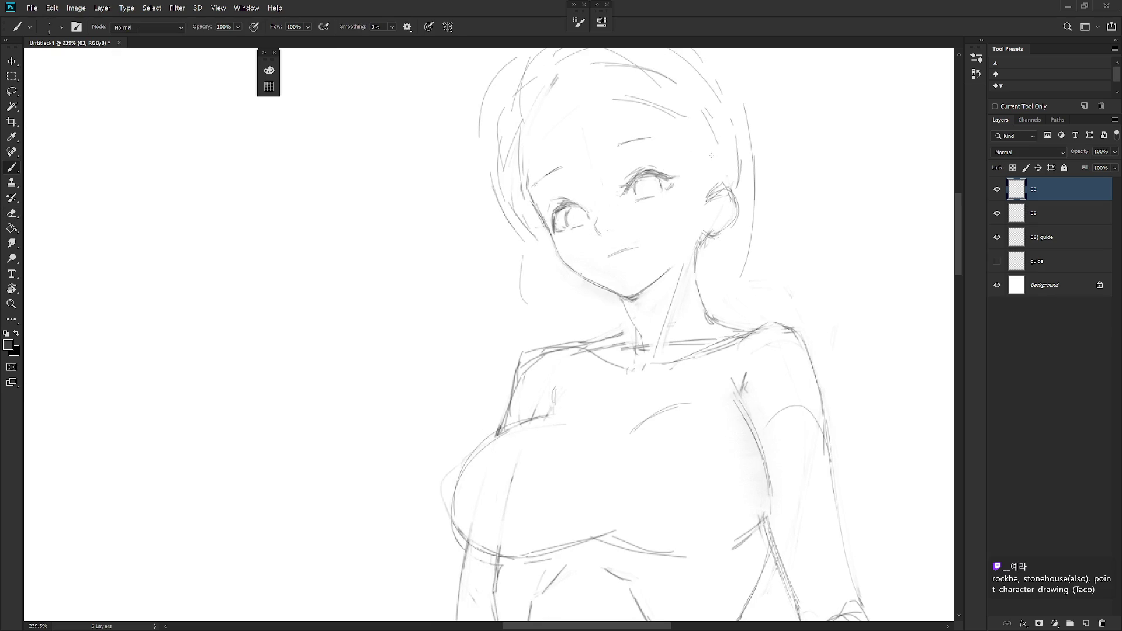
{"action": "key", "text": "e"}
{"action": "key", "text": "b"}
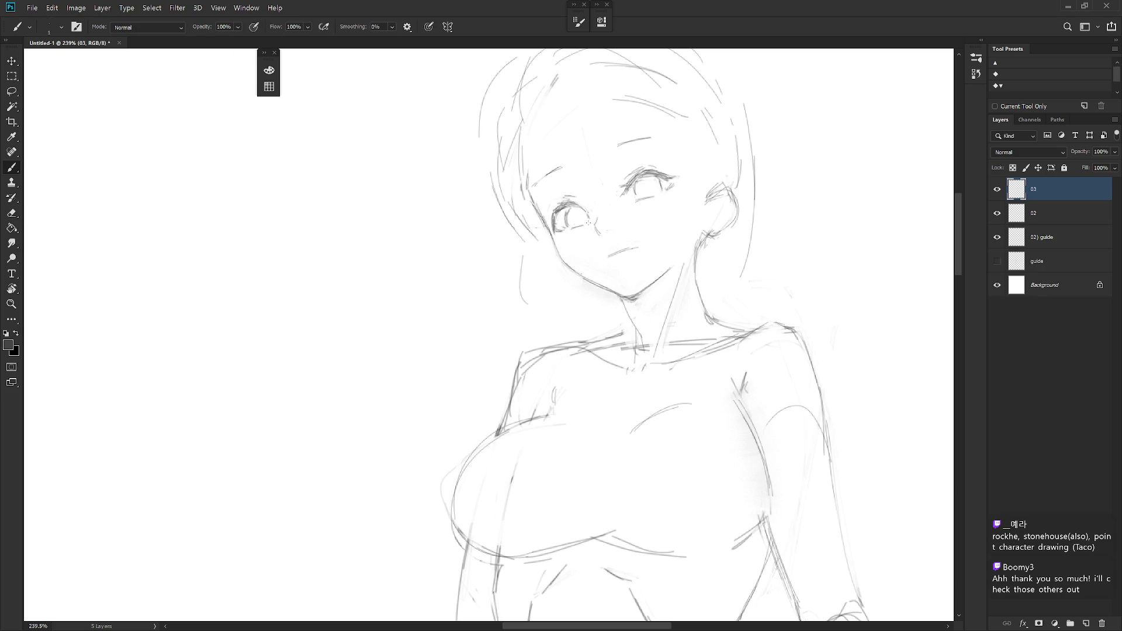
{"action": "key", "text": "e"}
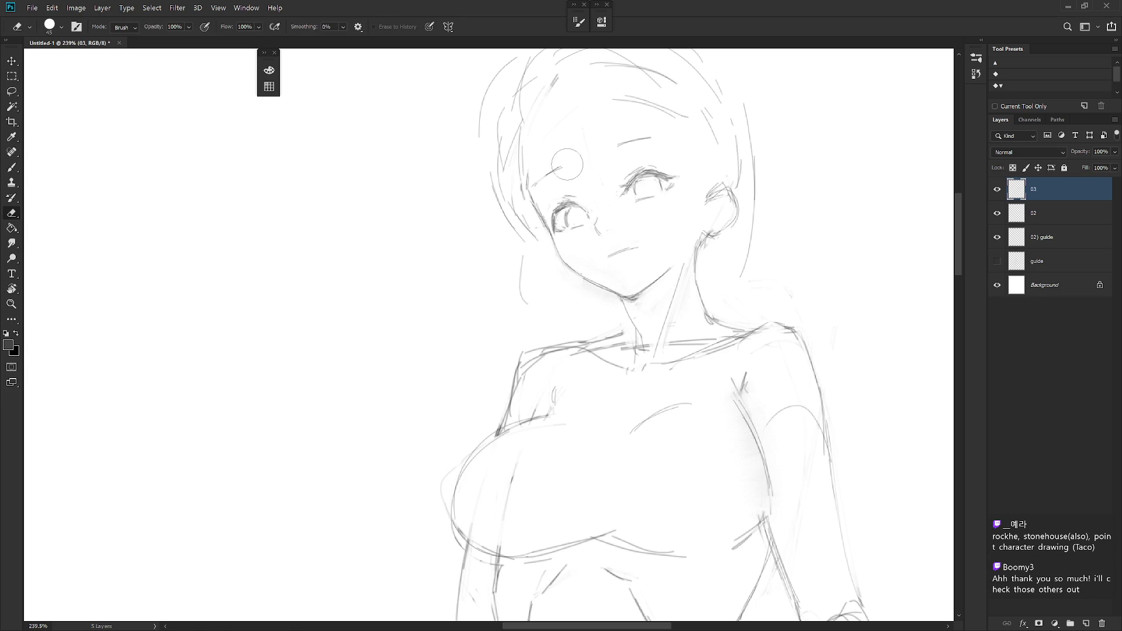
{"action": "key", "text": "b"}
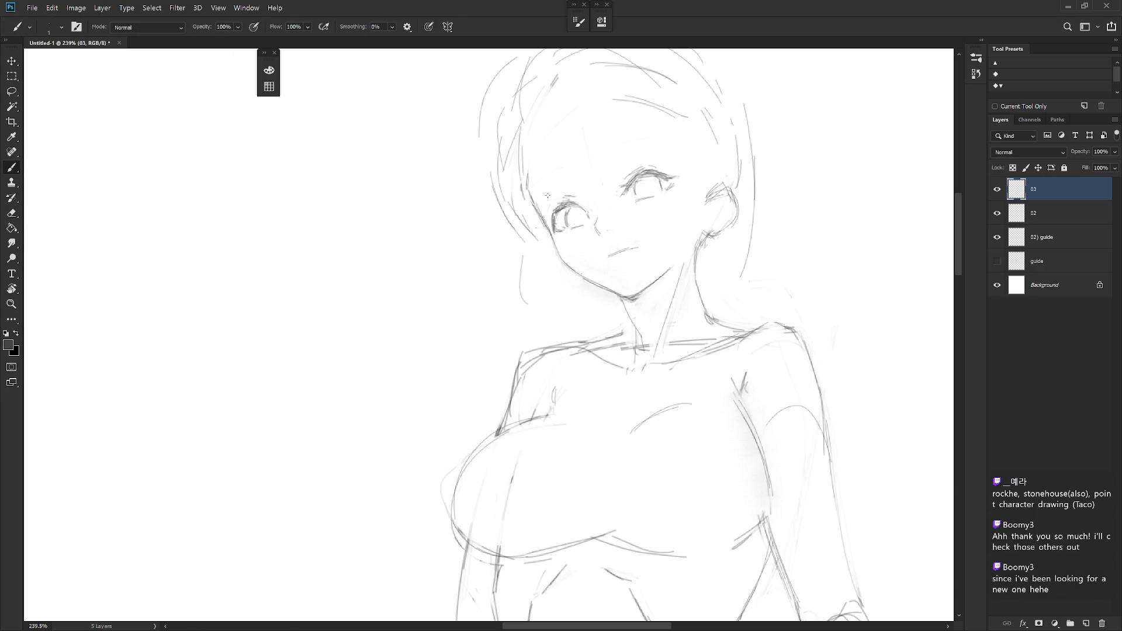
{"action": "mouse_move", "coordinate": [569, 174]}
{"action": "left_mouse_down"}
{"action": "mouse_move", "coordinate": [538, 199]}
{"action": "mouse_move", "coordinate": [548, 188]}
{"action": "left_mouse_up"}
Step: Draw the right brow, nudge it left, and refine the right upper eyelid
{"action": "key", "text": "e"}
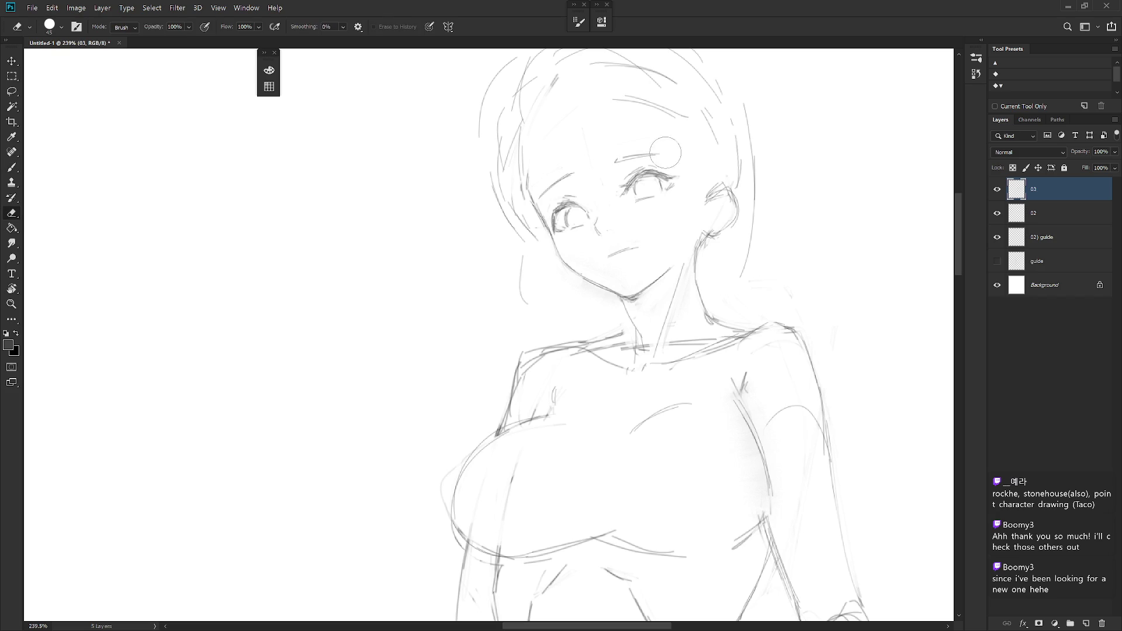
{"action": "key", "text": "b"}
{"action": "left_click_drag", "start_coordinate": [615, 158], "coordinate": [667, 148]}
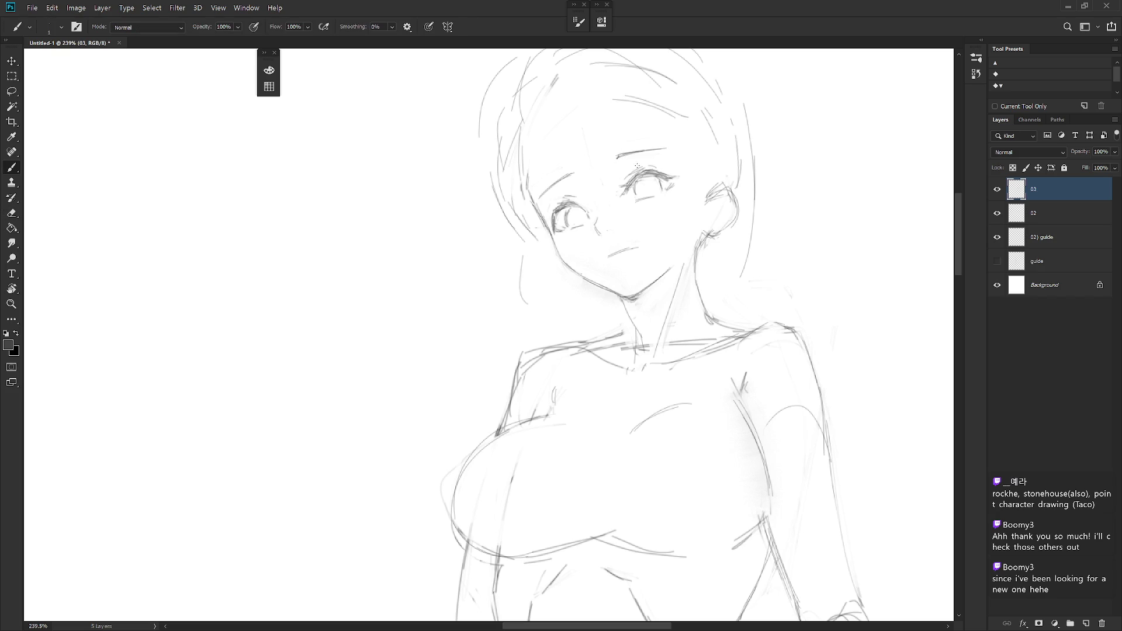
{"action": "key", "text": "l"}
{"action": "left_click_drag", "start_coordinate": [617, 168], "coordinate": [650, 159]}
{"action": "key", "text": "ctrl+d"}
{"action": "key", "text": "e"}
{"action": "key", "text": "b"}
{"action": "left_click_drag", "start_coordinate": [618, 181], "coordinate": [648, 166]}
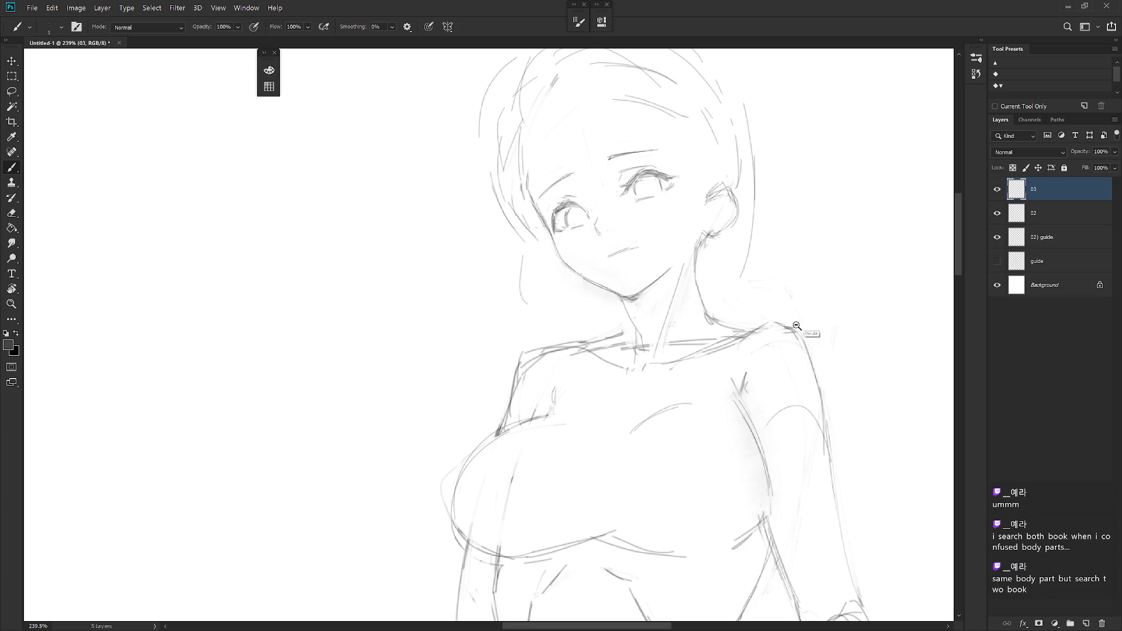
Step: Rotate the canvas view to straighten the figure and darken the left jawline
{"action": "scroll", "coordinate": [852, 295], "scroll_direction": "down", "scroll_amount": 5}
{"action": "mouse_move", "coordinate": [724, 358]}
{"action": "left_mouse_down"}
{"action": "mouse_move", "coordinate": [703, 320]}
{"action": "mouse_move", "coordinate": [713, 351]}
{"action": "left_mouse_up"}
{"action": "scroll", "coordinate": [707, 327], "scroll_direction": "down", "scroll_amount": 3}
{"action": "scroll", "coordinate": [640, 206], "scroll_direction": "up", "scroll_amount": 5}
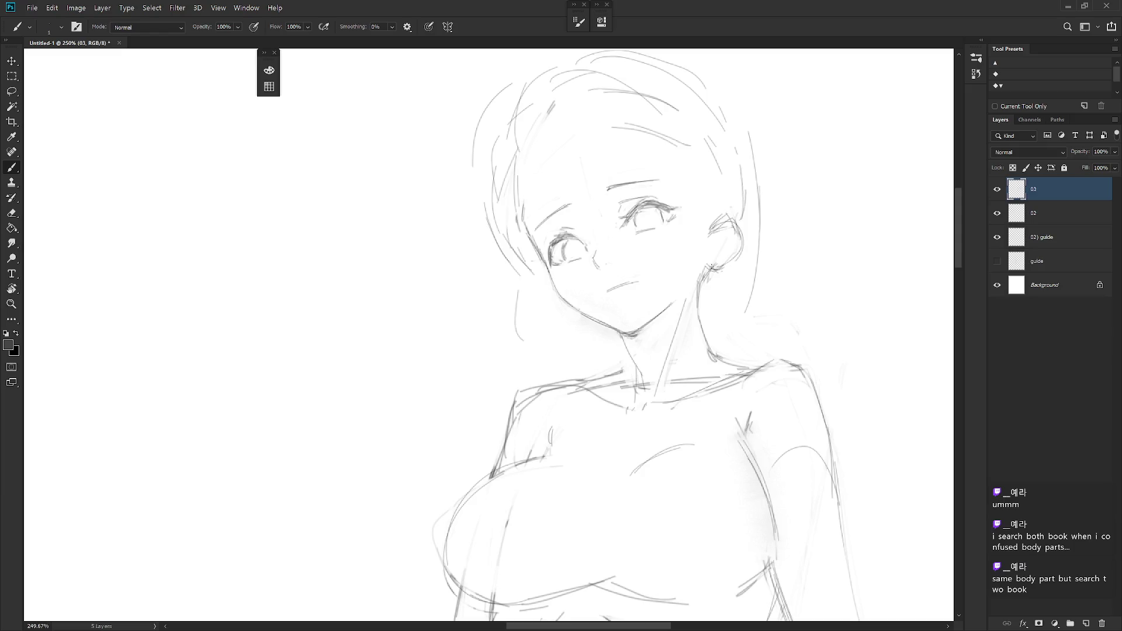
{"action": "key", "text": "r"}
{"action": "left_click_drag", "start_coordinate": [705, 292], "coordinate": [590, 359]}
{"action": "key", "text": "e"}
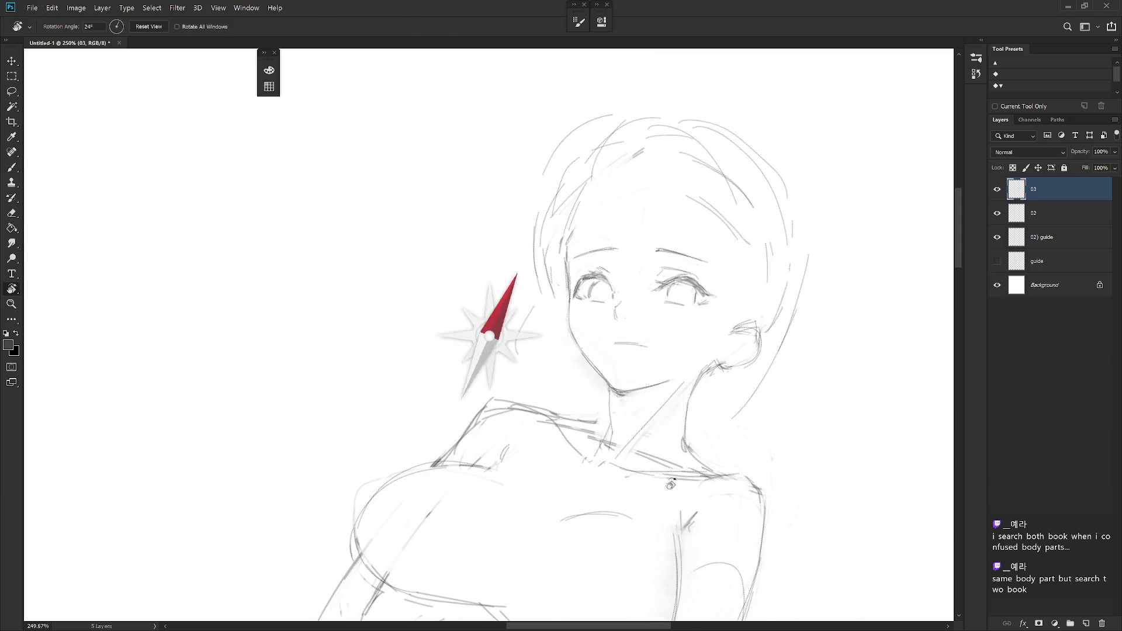
{"action": "key", "text": "b"}
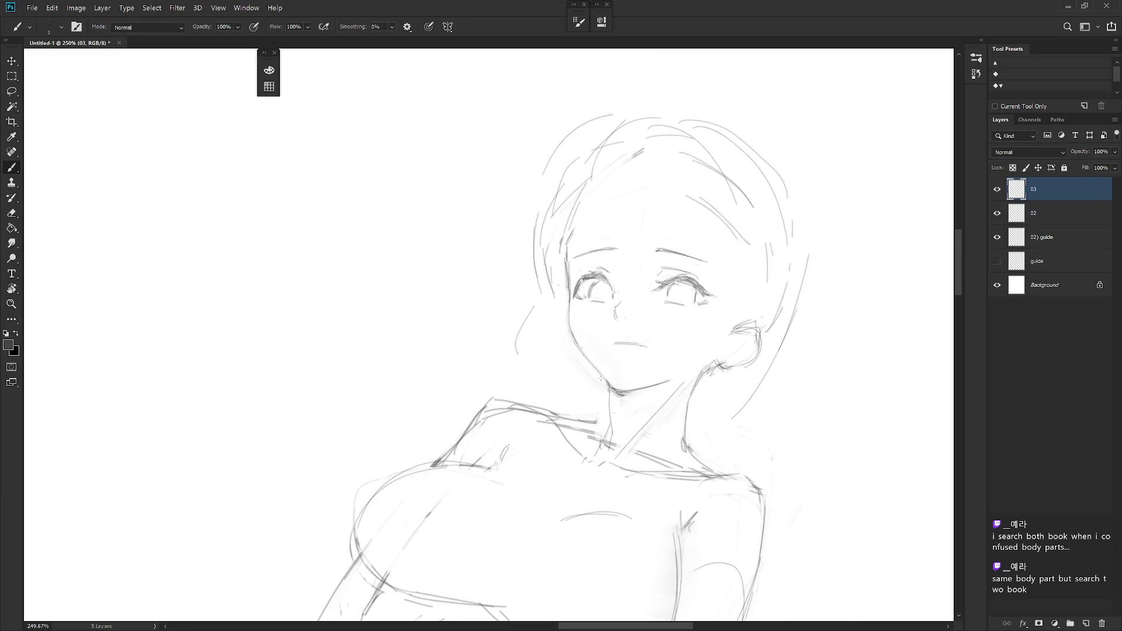
{"action": "mouse_move", "coordinate": [589, 355]}
{"action": "left_mouse_down"}
{"action": "mouse_move", "coordinate": [612, 386]}
{"action": "mouse_move", "coordinate": [641, 332]}
{"action": "left_mouse_up"}
Step: Redraw the jaw line below the ear and extend the neck line
{"action": "key", "text": "e"}
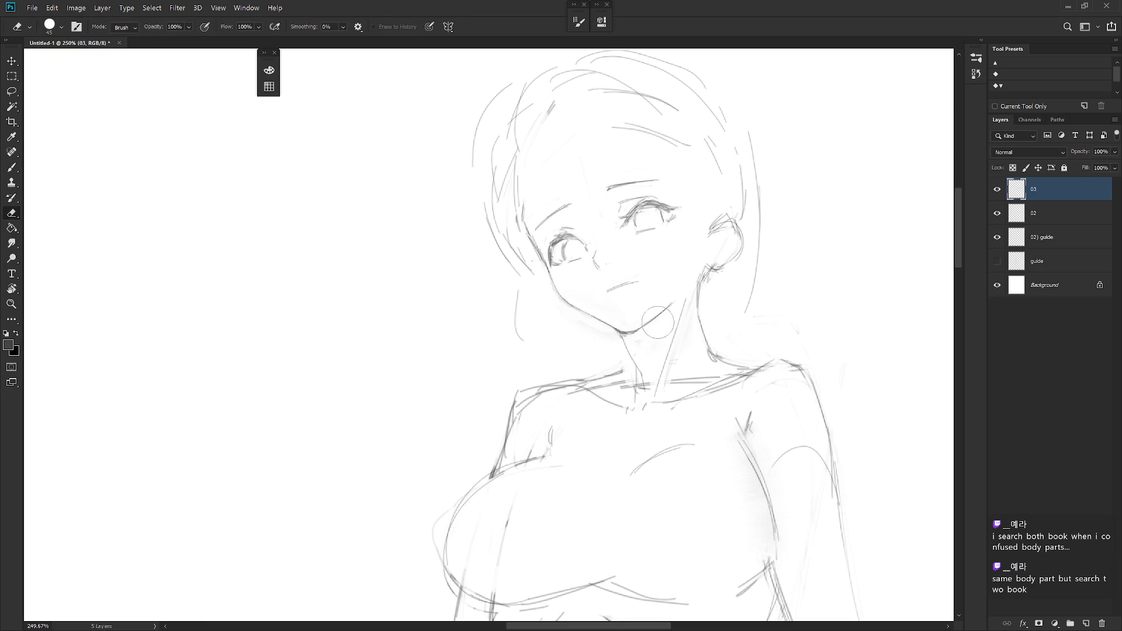
{"action": "key", "text": "b"}
{"action": "left_click_drag", "start_coordinate": [703, 270], "coordinate": [671, 302]}
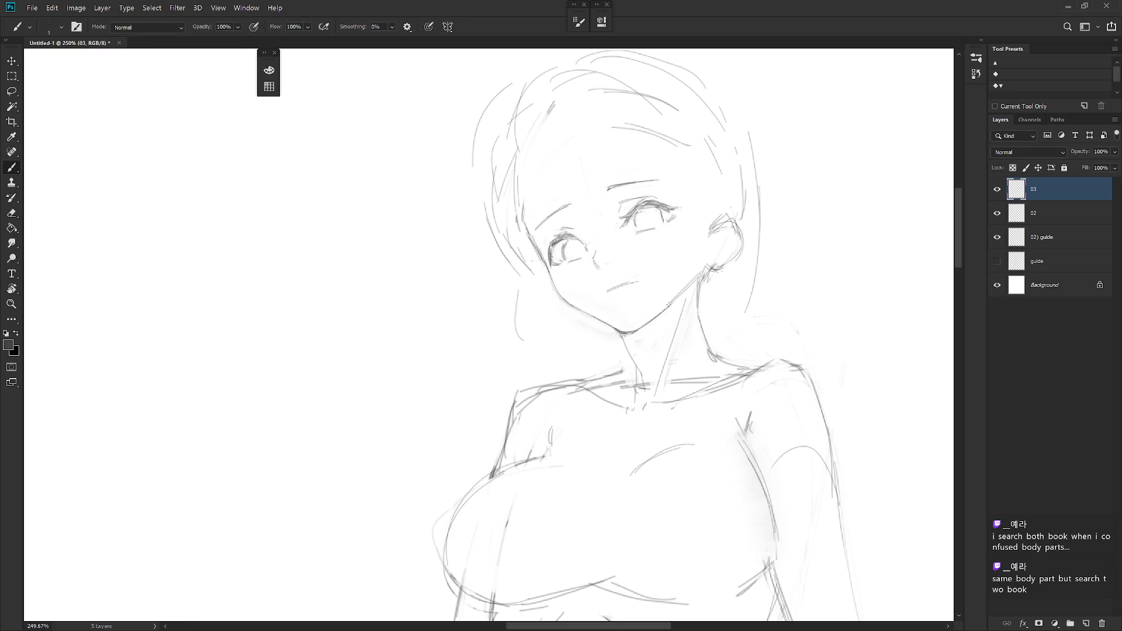
{"action": "left_click_drag", "start_coordinate": [705, 268], "coordinate": [670, 304]}
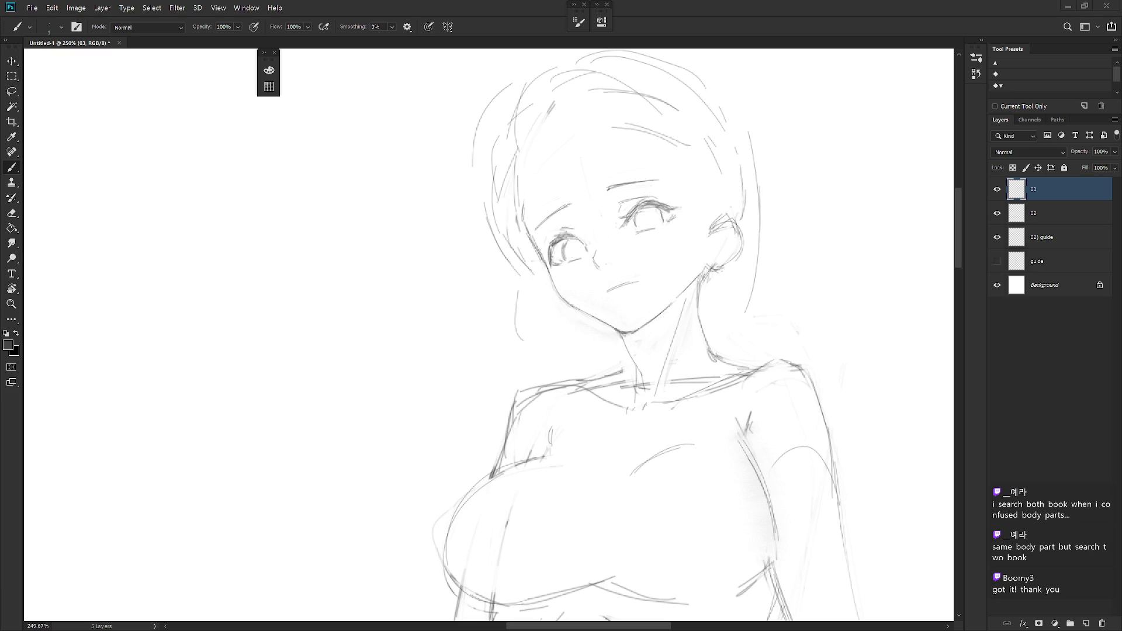
{"action": "mouse_move", "coordinate": [703, 264]}
{"action": "left_mouse_down"}
{"action": "mouse_move", "coordinate": [688, 285]}
{"action": "mouse_move", "coordinate": [712, 272]}
{"action": "mouse_move", "coordinate": [711, 257]}
{"action": "left_mouse_up"}
Step: Lasso the ear and transform it, shifting and rotating it about 3°
{"action": "key", "text": "l"}
{"action": "key", "text": "ctrl+t"}
{"action": "key", "text": "Return"}
{"action": "key", "text": "ctrl+d"}
{"action": "key", "text": "e"}
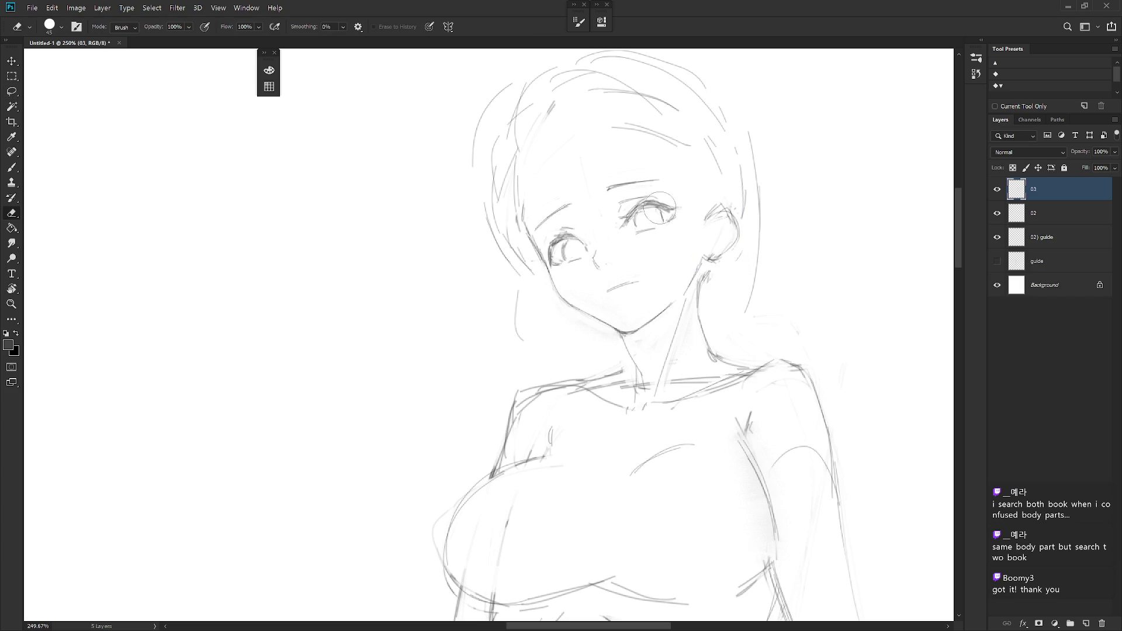
{"action": "key", "text": "b"}
{"action": "scroll", "coordinate": [679, 194], "scroll_direction": "down", "scroll_amount": 3}
Step: Redraw the mouth as a single line below the nose, undoing extra attempts
{"action": "scroll", "coordinate": [678, 194], "scroll_direction": "up", "scroll_amount": 1}
{"action": "scroll", "coordinate": [678, 185], "scroll_direction": "up", "scroll_amount": 1}
{"action": "key", "text": "e"}
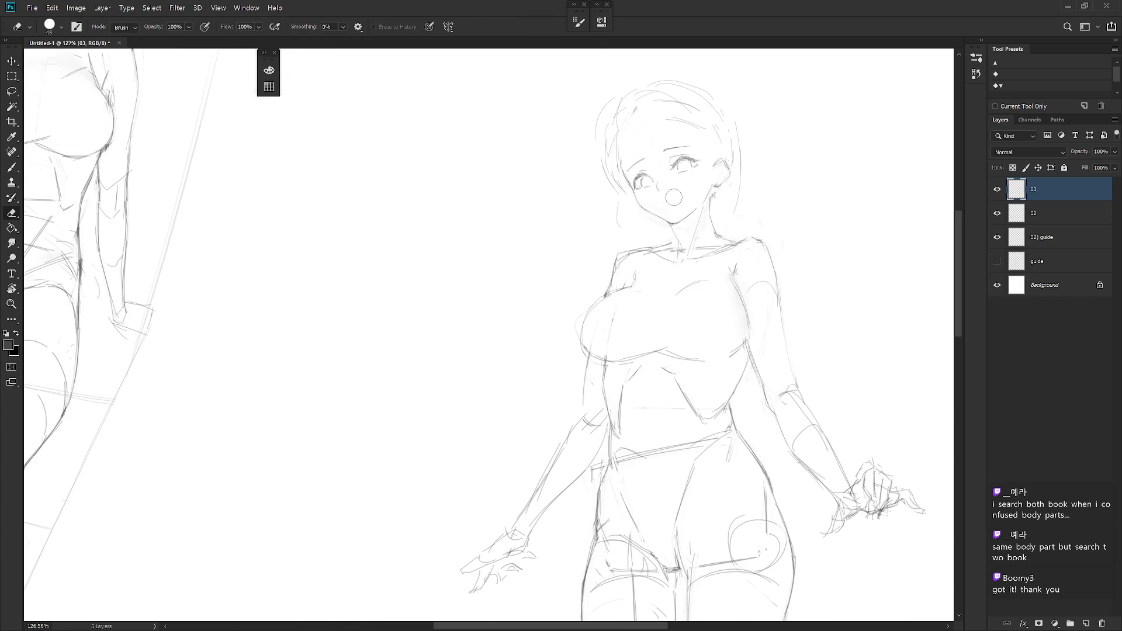
{"action": "scroll", "coordinate": [671, 196], "scroll_direction": "up", "scroll_amount": 3}
{"action": "key", "text": "b"}
{"action": "left_click_drag", "start_coordinate": [657, 202], "coordinate": [692, 191]}
{"action": "key", "text": "ctrl+z"}
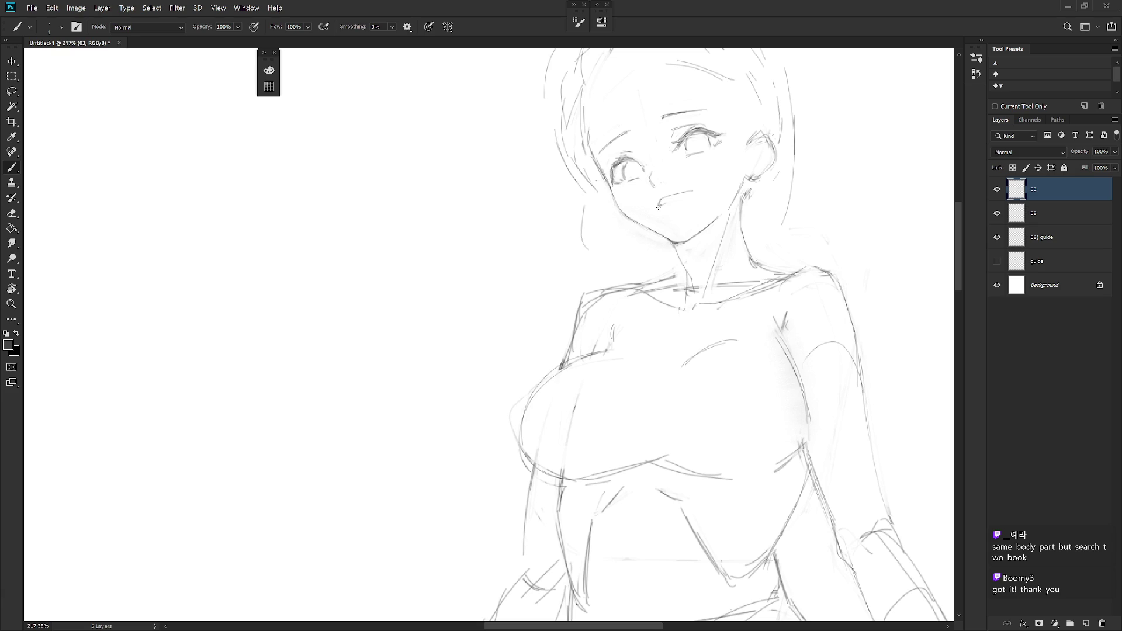
{"action": "key", "text": "ctrl+z"}
{"action": "left_click_drag", "start_coordinate": [664, 202], "coordinate": [691, 192]}
{"action": "mouse_move", "coordinate": [690, 196]}
{"action": "left_mouse_down"}
{"action": "mouse_move", "coordinate": [681, 217]}
{"action": "mouse_move", "coordinate": [695, 188]}
{"action": "left_mouse_up"}
{"action": "key", "text": "ctrl+z"}
Step: Add a short stroke beside the neck and zoom out to check the figure
{"action": "scroll", "coordinate": [781, 295], "scroll_direction": "down", "scroll_amount": 3}
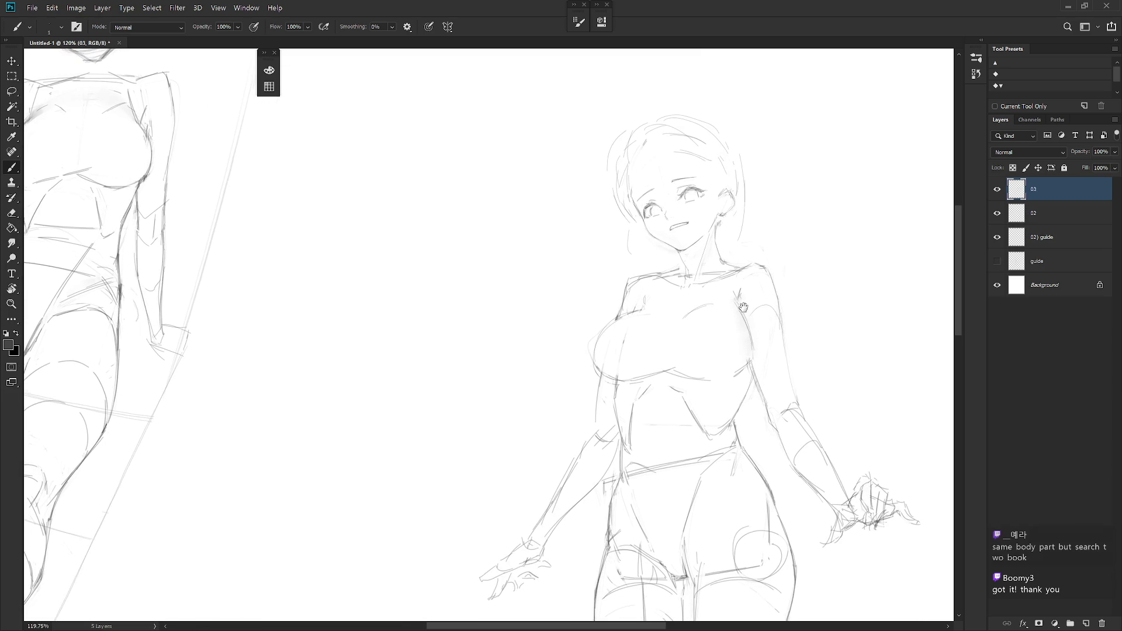
{"action": "scroll", "coordinate": [674, 208], "scroll_direction": "up", "scroll_amount": 3}
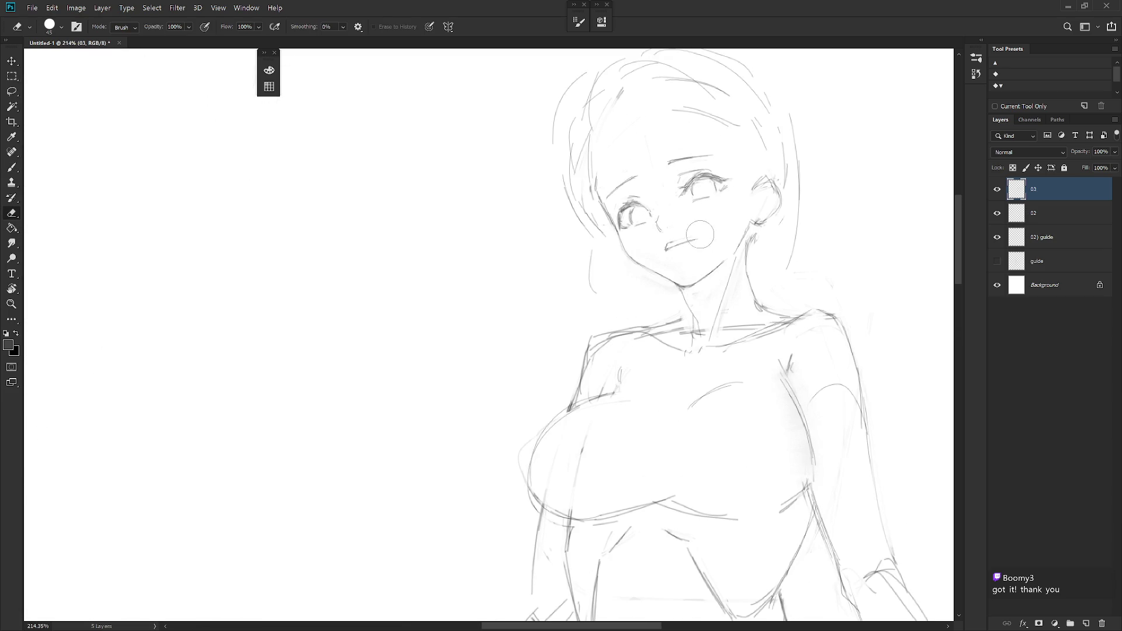
{"action": "scroll", "coordinate": [761, 289], "scroll_direction": "down", "scroll_amount": 3}
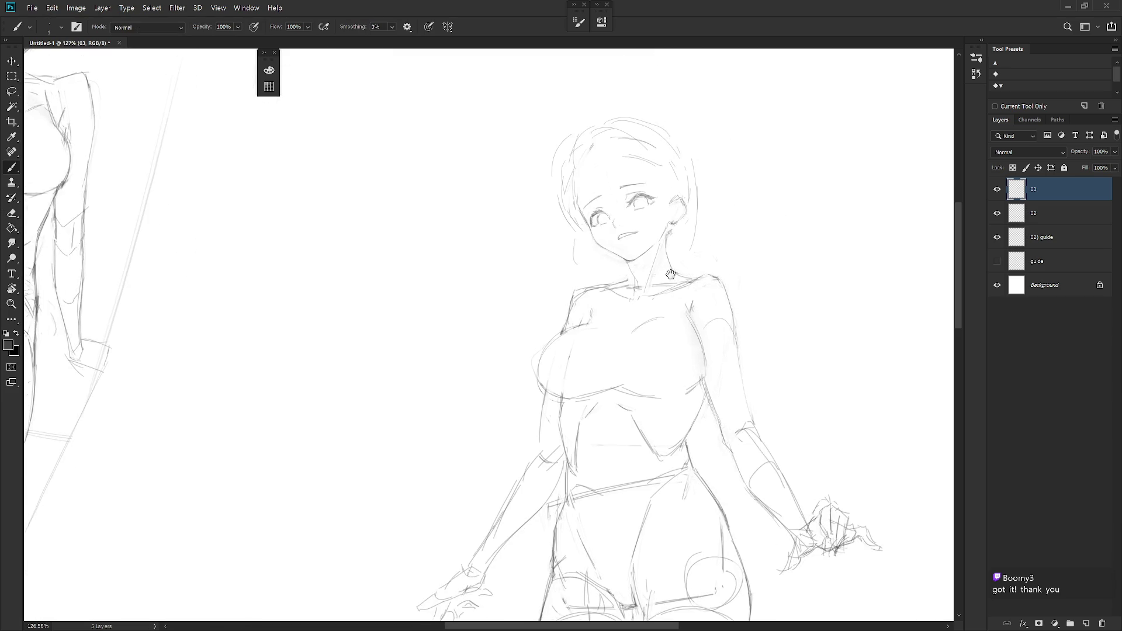
{"action": "scroll", "coordinate": [752, 357], "scroll_direction": "down", "scroll_amount": 5}
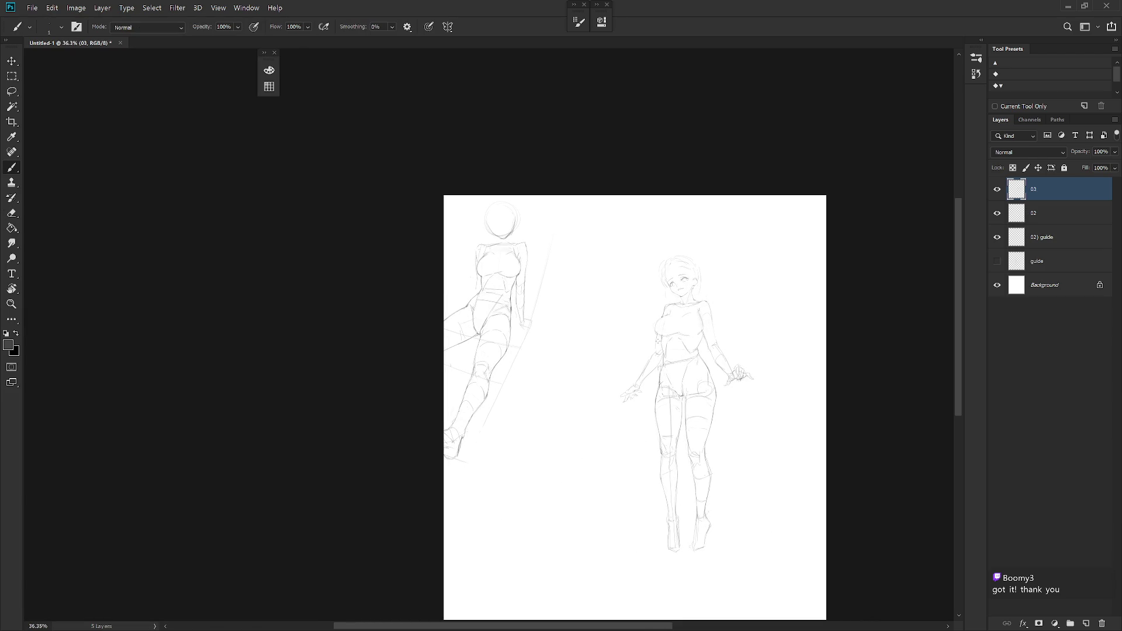
{"action": "scroll", "coordinate": [733, 378], "scroll_direction": "up", "scroll_amount": 3}
{"action": "scroll", "coordinate": [734, 371], "scroll_direction": "down", "scroll_amount": 2}
{"action": "mouse_move", "coordinate": [734, 370]}
{"action": "left_mouse_down"}
{"action": "mouse_move", "coordinate": [660, 254]}
{"action": "mouse_move", "coordinate": [661, 271]}
{"action": "left_mouse_up"}
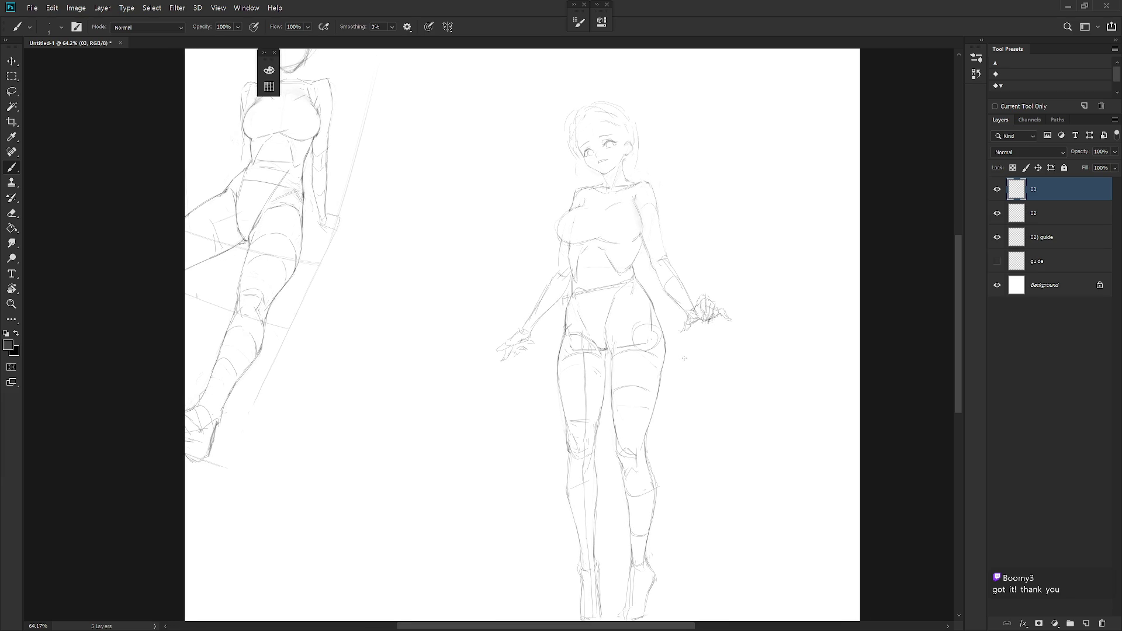
{"action": "scroll", "coordinate": [604, 117], "scroll_direction": "up", "scroll_amount": 1}
{"action": "key", "text": "e"}
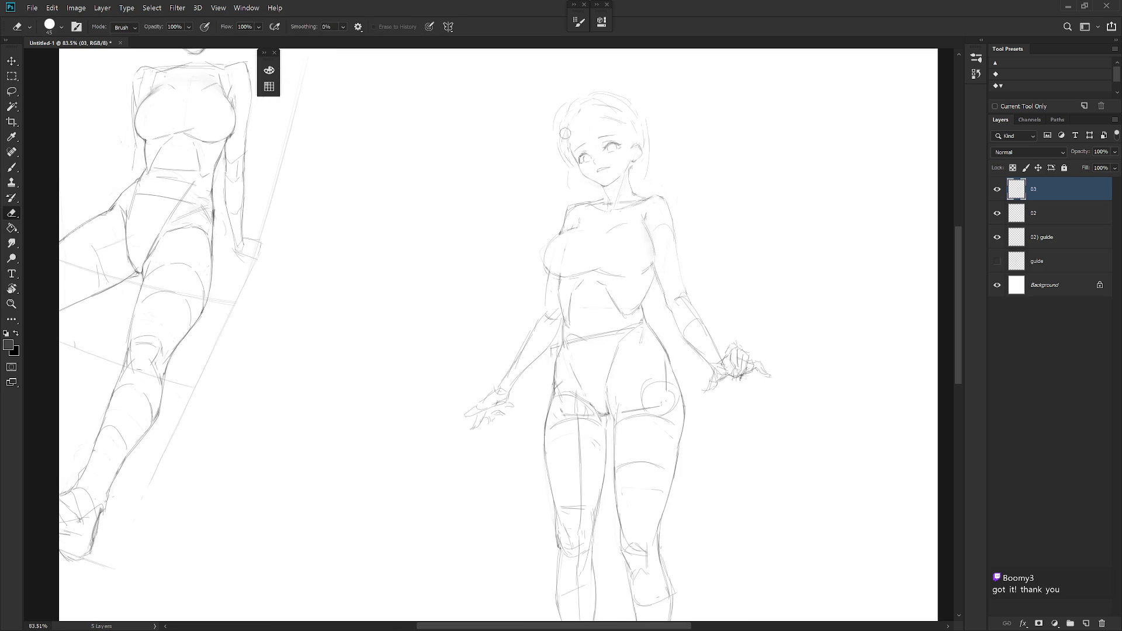
{"action": "key", "text": "b"}
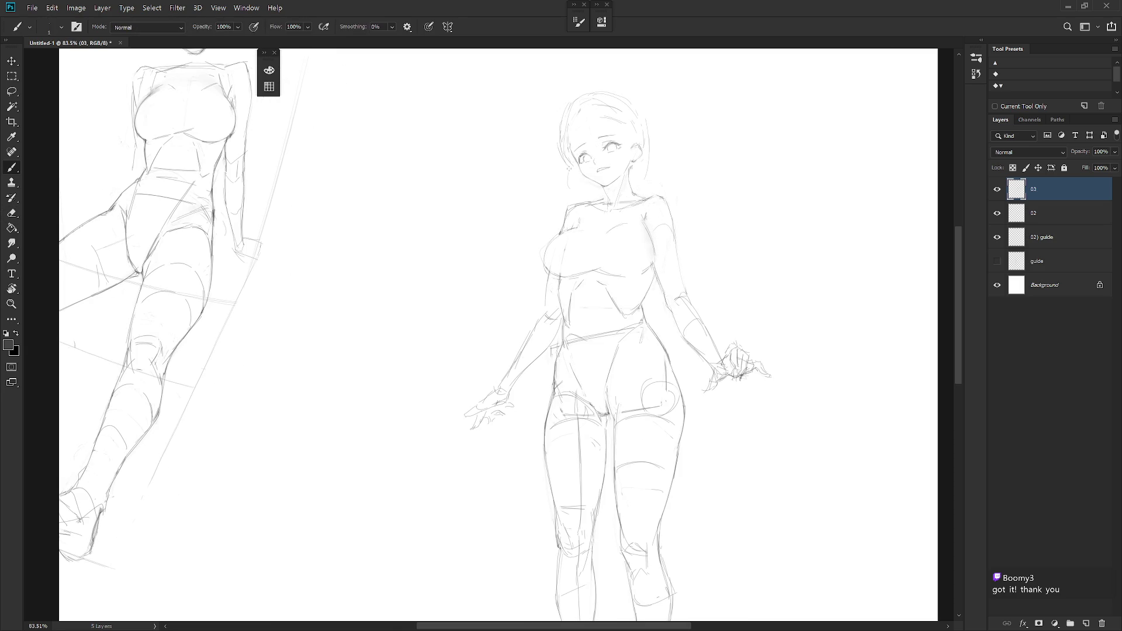
{"action": "left_click_drag", "start_coordinate": [568, 179], "coordinate": [568, 191]}
{"action": "key", "text": "e"}
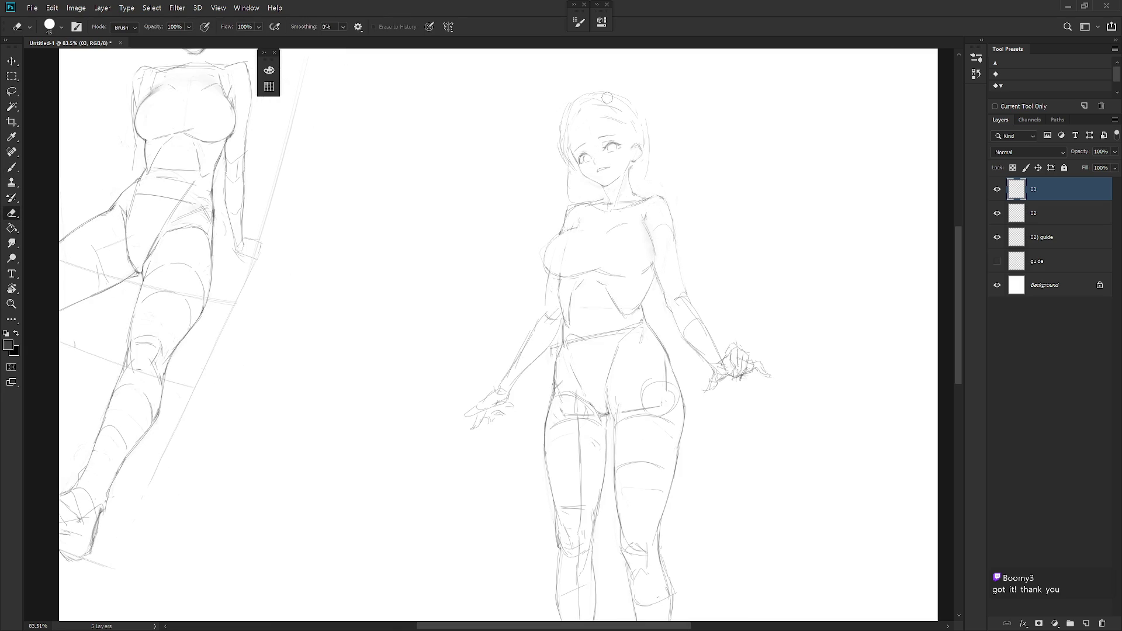
{"action": "key", "text": "b"}
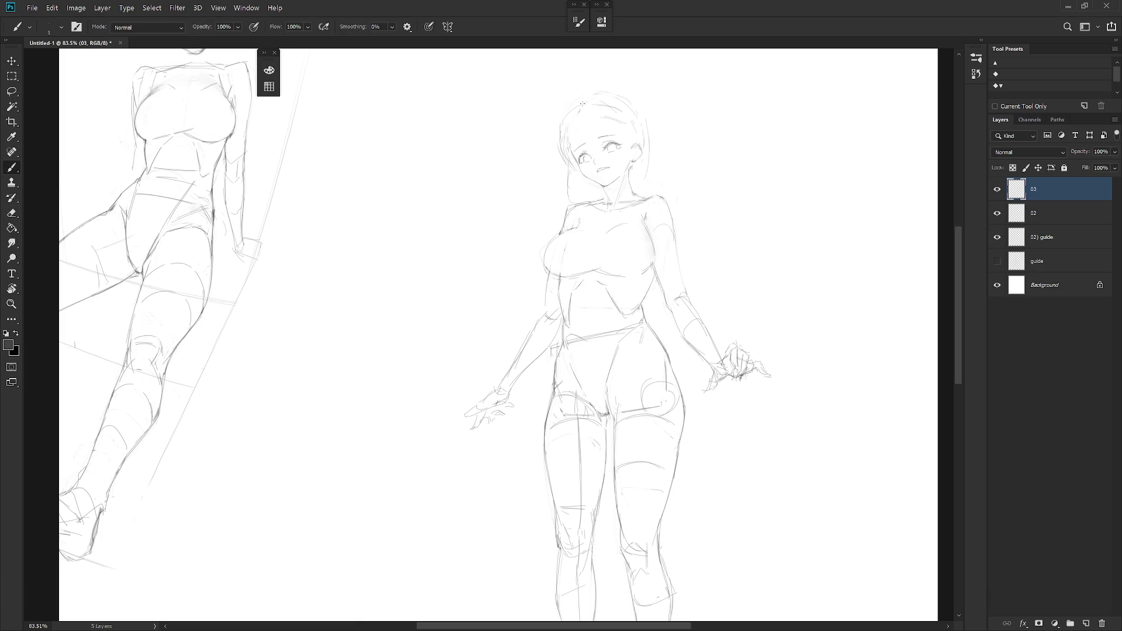
{"action": "scroll", "coordinate": [707, 257], "scroll_direction": "down", "scroll_amount": 5, "text": "alt"}
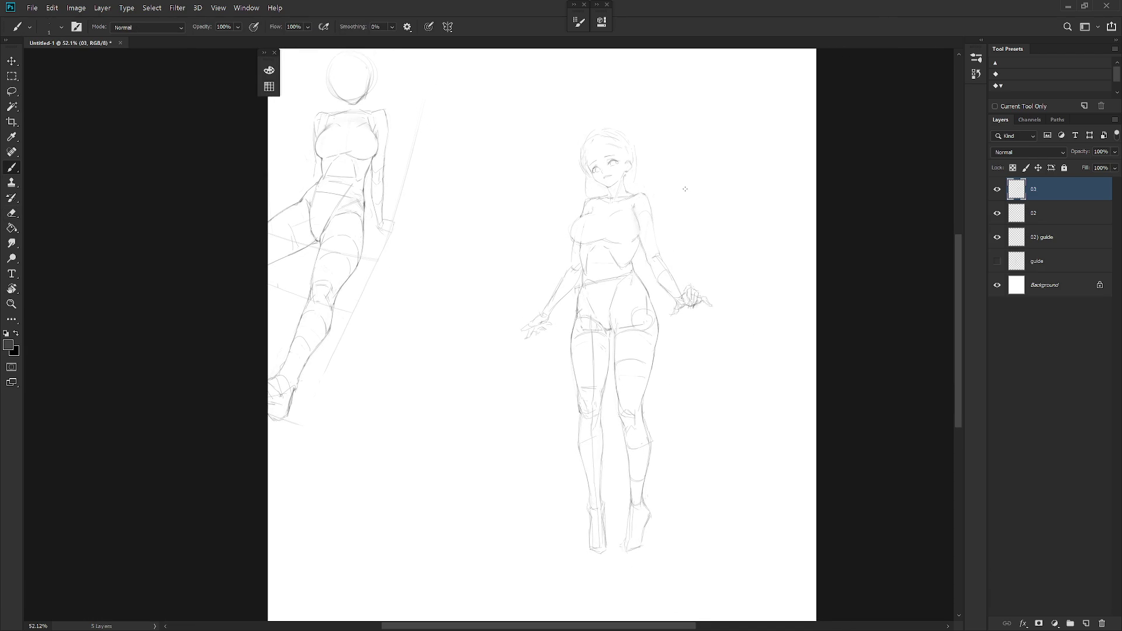
{"action": "scroll", "coordinate": [625, 167], "scroll_direction": "up", "scroll_amount": 7, "text": "alt"}
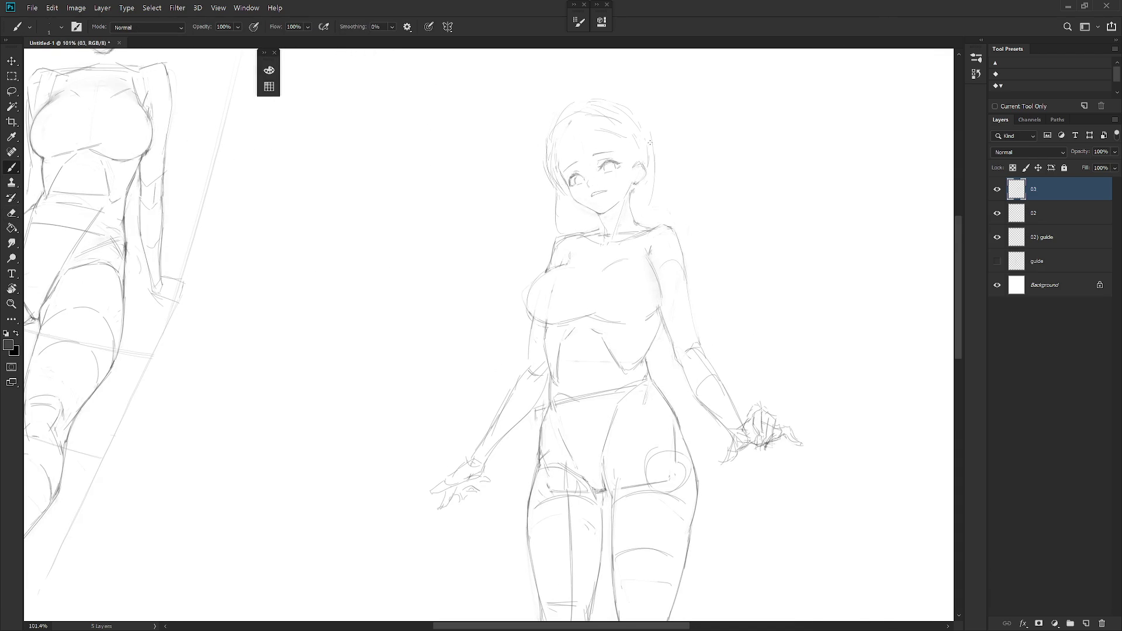
Step: Lasso the head, rotate it about 9° clockwise and nudge it down-right
{"action": "key", "text": "l"}
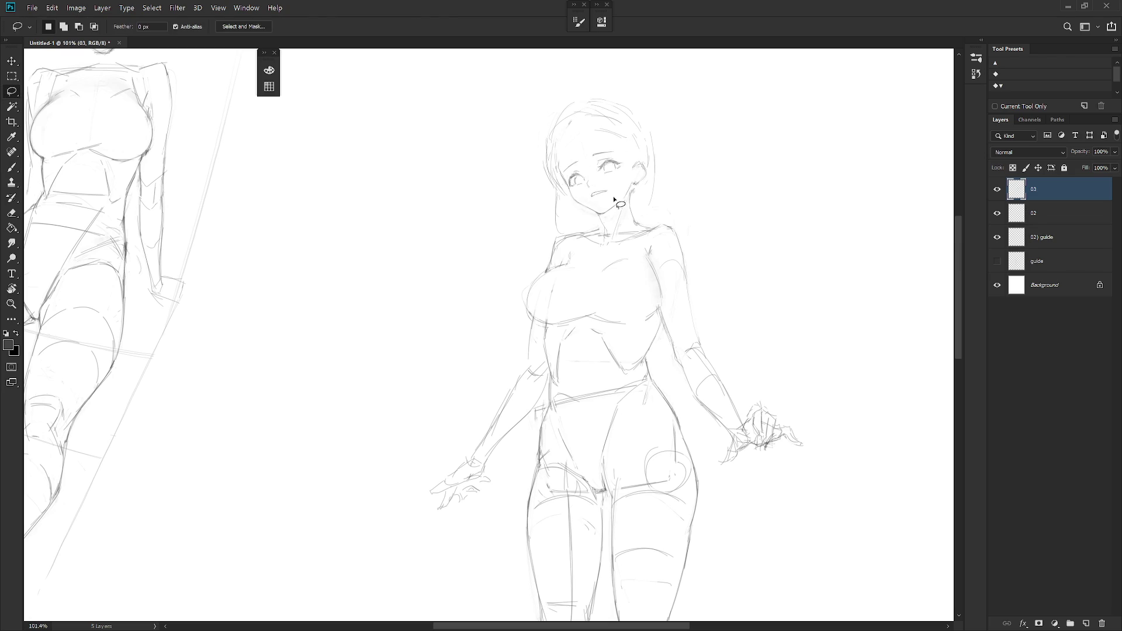
{"action": "key", "text": "e"}
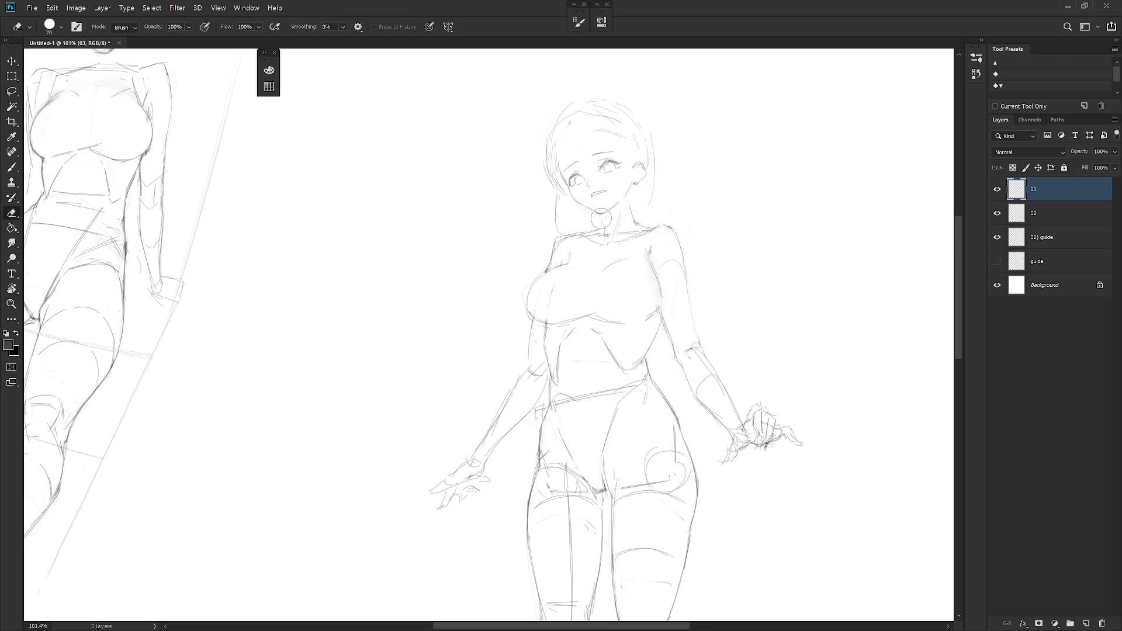
{"action": "key", "text": "l"}
{"action": "mouse_move", "coordinate": [598, 218]}
{"action": "left_mouse_down"}
{"action": "mouse_move", "coordinate": [683, 167]}
{"action": "mouse_move", "coordinate": [627, 205]}
{"action": "left_mouse_up"}
{"action": "key", "text": "ctrl+t"}
{"action": "left_click_drag", "start_coordinate": [701, 97], "coordinate": [700, 103]}
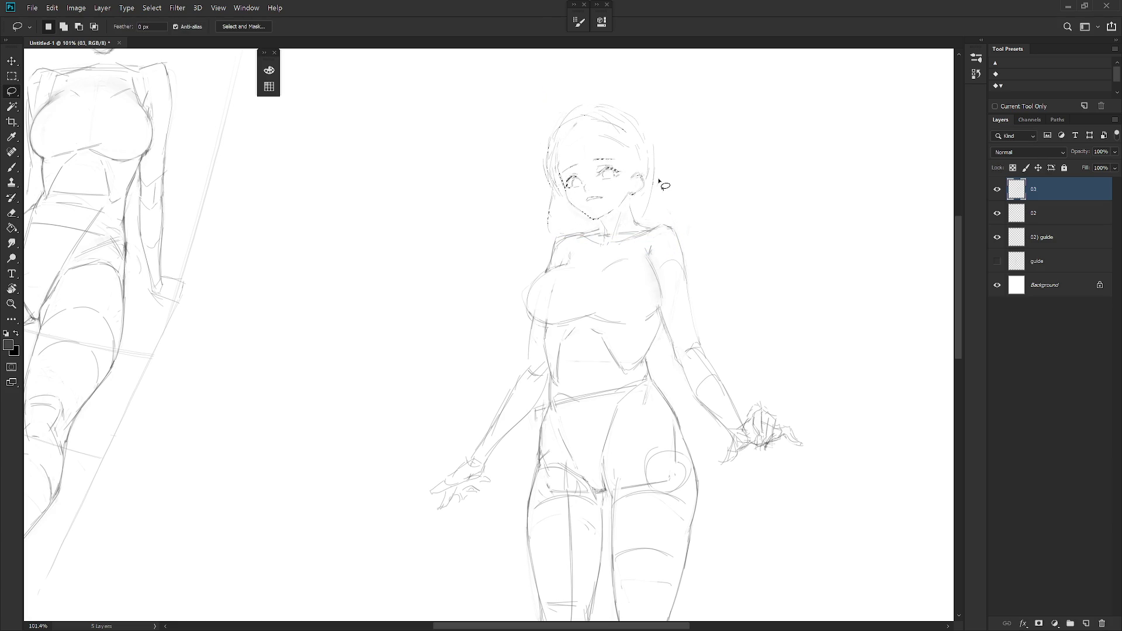
{"action": "key", "text": "ctrl+z"}
{"action": "left_click_drag", "start_coordinate": [701, 87], "coordinate": [710, 104]}
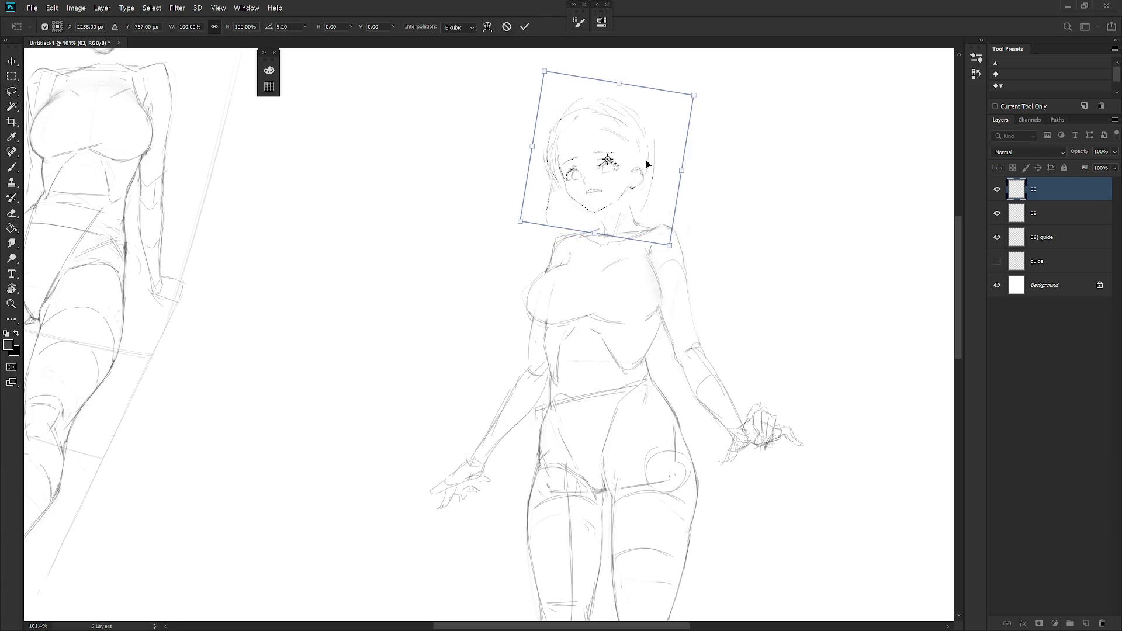
{"action": "left_click_drag", "start_coordinate": [639, 171], "coordinate": [650, 182]}
{"action": "scroll", "coordinate": [701, 233], "scroll_direction": "down", "scroll_amount": 5}
{"action": "key", "text": "Return"}
{"action": "key", "text": "ctrl+d"}
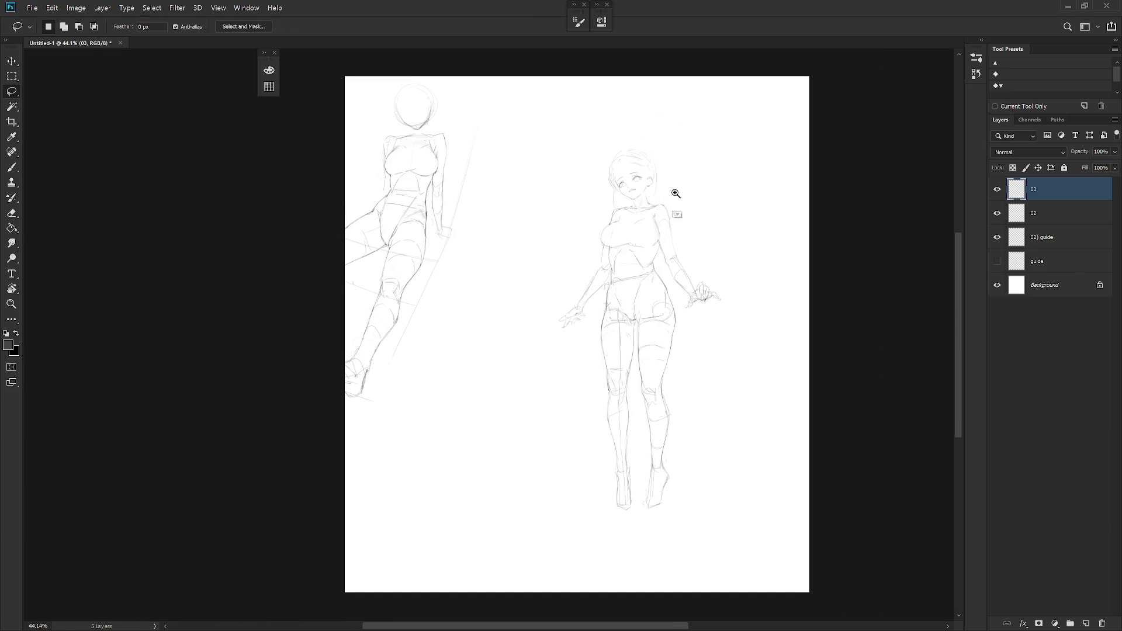
{"action": "scroll", "coordinate": [682, 198], "scroll_direction": "up", "scroll_amount": 5}
Step: Lasso the whole head sketch and delete it, leaving the body headless
{"action": "key", "text": "e"}
{"action": "key", "text": "l"}
{"action": "mouse_move", "coordinate": [604, 257]}
{"action": "left_mouse_down"}
{"action": "mouse_move", "coordinate": [541, 251]}
{"action": "mouse_move", "coordinate": [579, 262]}
{"action": "left_mouse_up"}
{"action": "key", "text": "Delete"}
{"action": "key", "text": "ctrl+d"}
{"action": "scroll", "coordinate": [690, 245], "scroll_direction": "down", "scroll_amount": 5}
{"action": "left_click_drag", "start_coordinate": [676, 268], "coordinate": [664, 296]}
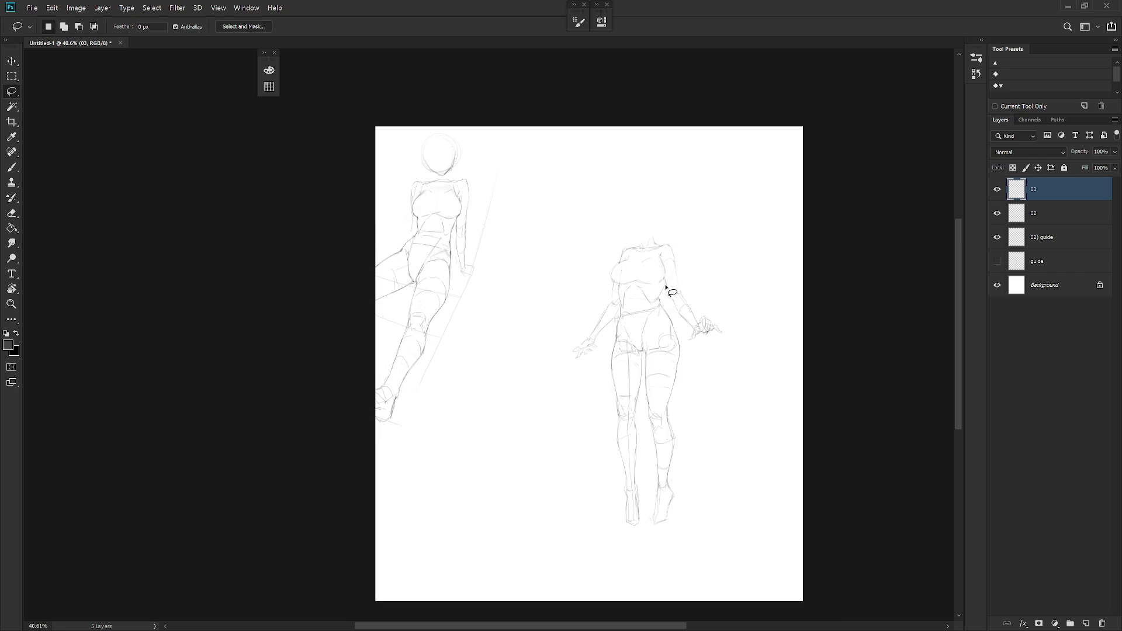
{"action": "scroll", "coordinate": [663, 275], "scroll_direction": "up", "scroll_amount": 1}
{"action": "key", "text": "b"}
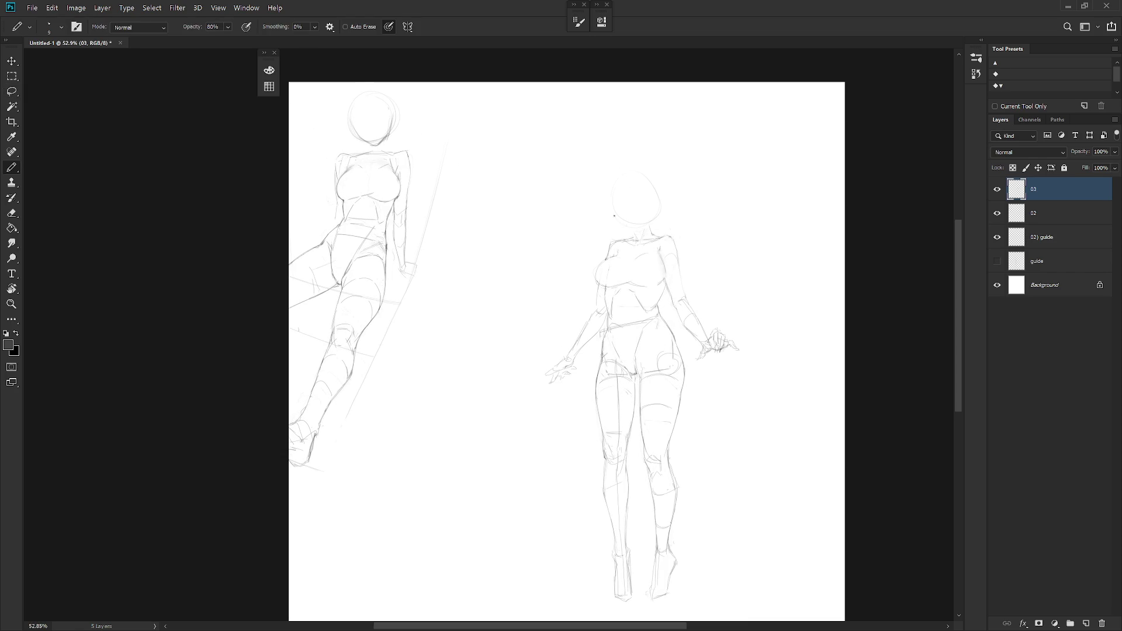
Step: Darken the new head's jaw and chin line with the pencil
{"action": "key", "text": "shift+b"}
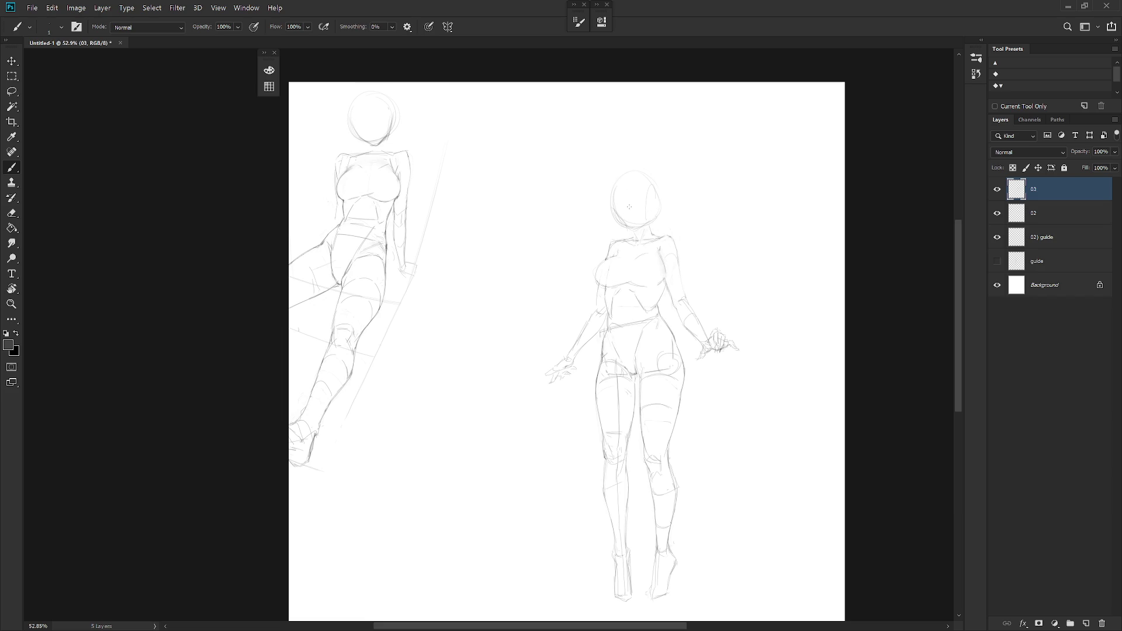
{"action": "scroll", "coordinate": [646, 184], "scroll_direction": "up", "scroll_amount": 1}
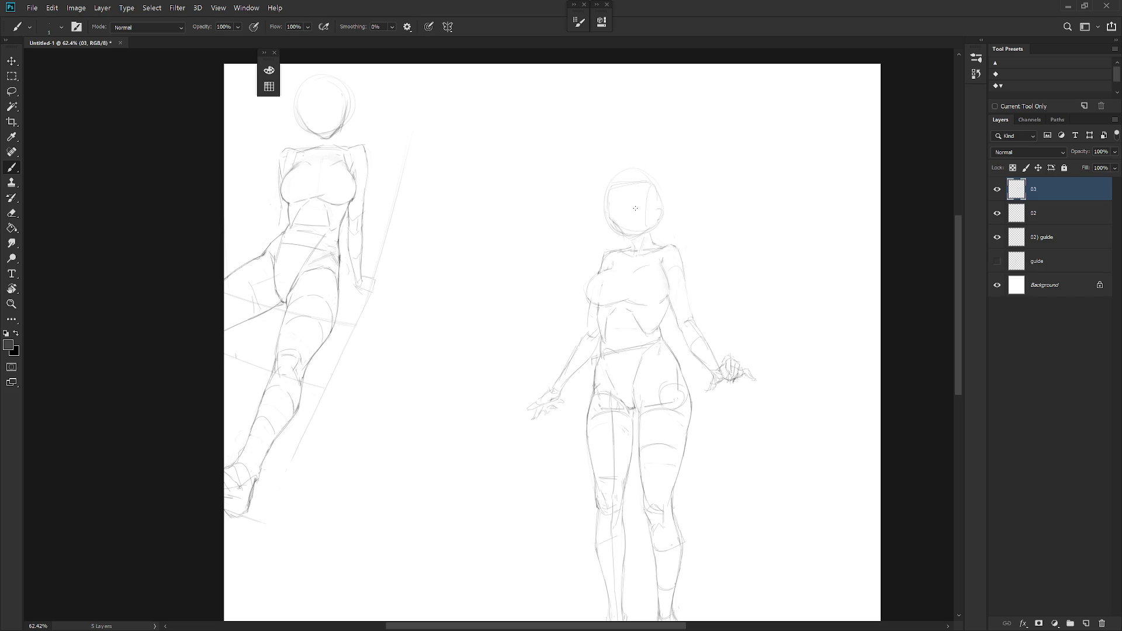
{"action": "scroll", "coordinate": [629, 224], "scroll_direction": "up", "scroll_amount": 2}
{"action": "key", "text": "e"}
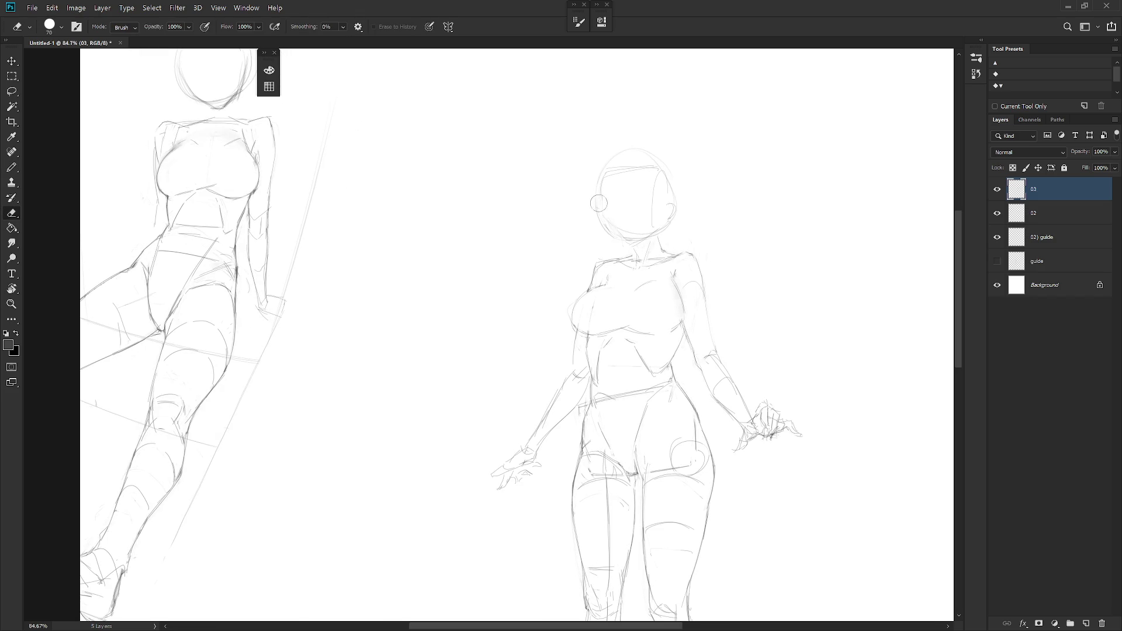
{"action": "key", "text": "b"}
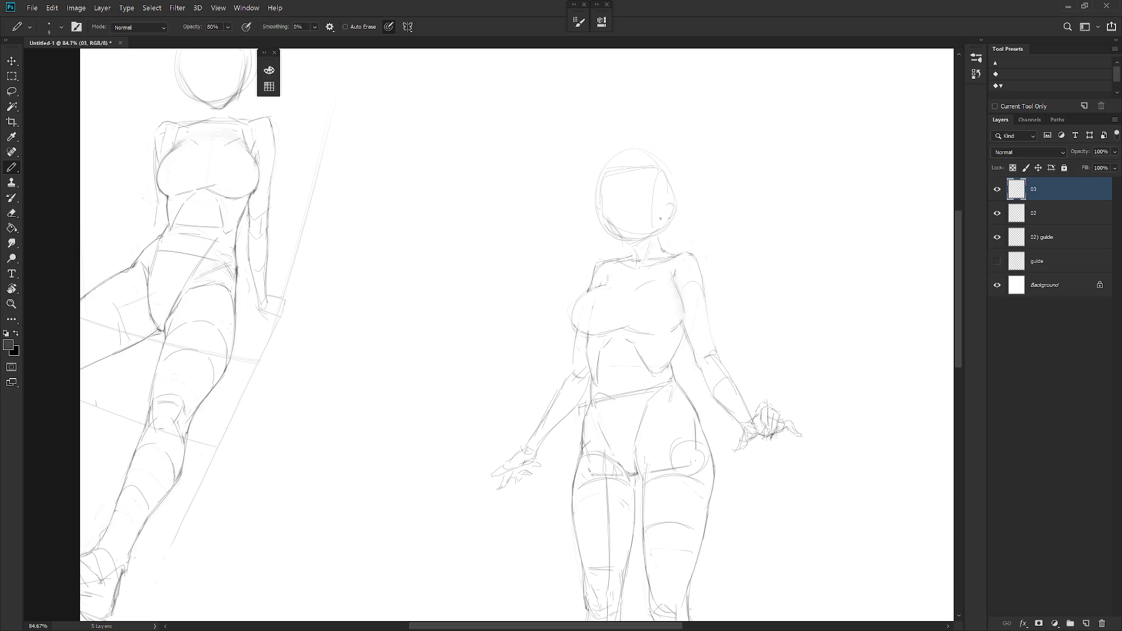
{"action": "left_click_drag", "start_coordinate": [619, 235], "coordinate": [635, 244]}
Step: Draw the neck line under the head and sketch the head's left jawline
{"action": "key", "text": "e"}
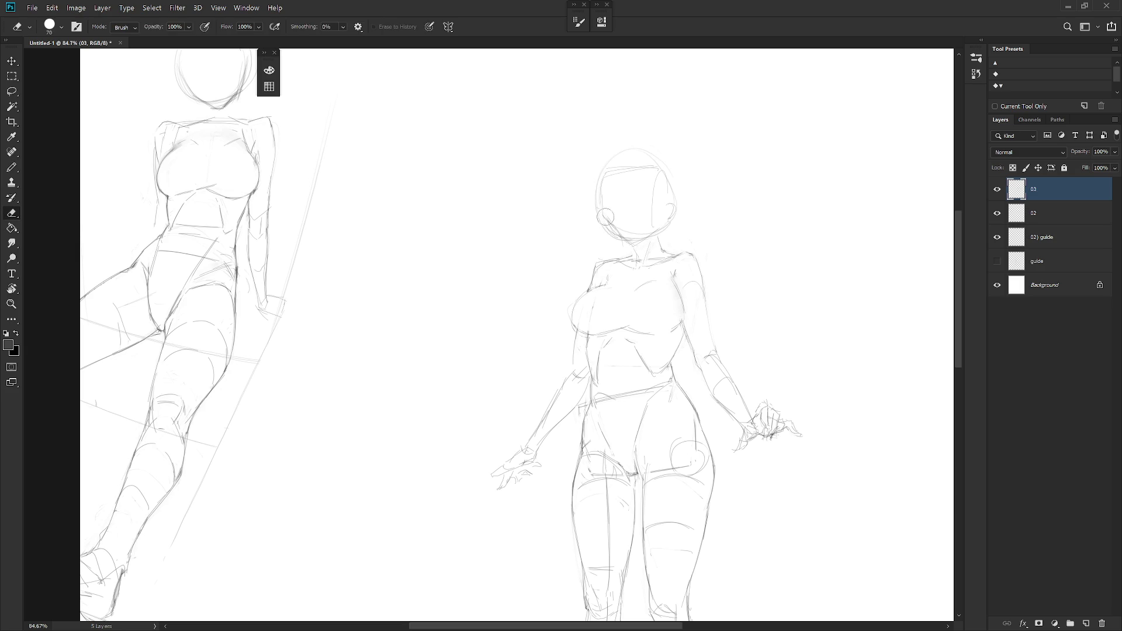
{"action": "key", "text": "b"}
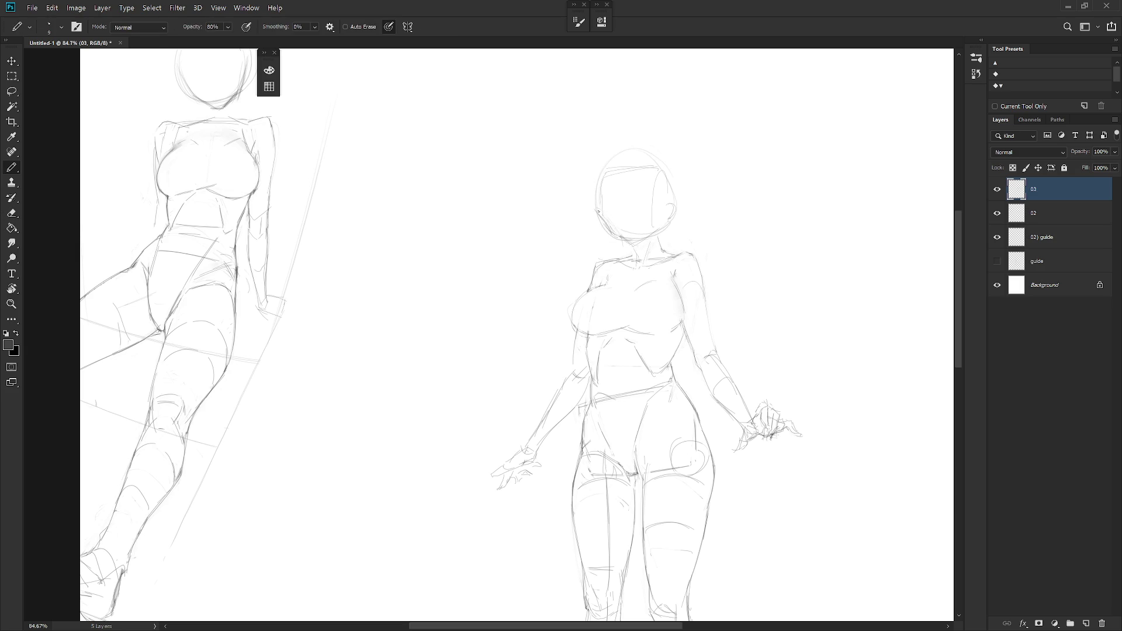
{"action": "left_click_drag", "start_coordinate": [634, 245], "coordinate": [636, 254]}
{"action": "key", "text": "shift+b"}
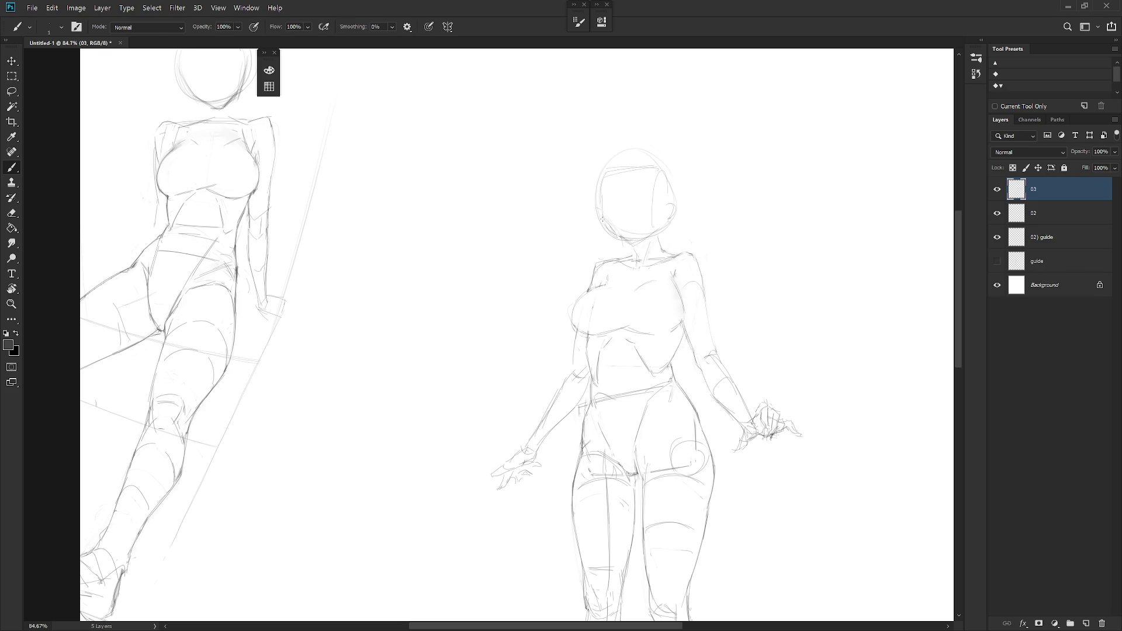
{"action": "left_click_drag", "start_coordinate": [609, 222], "coordinate": [617, 236]}
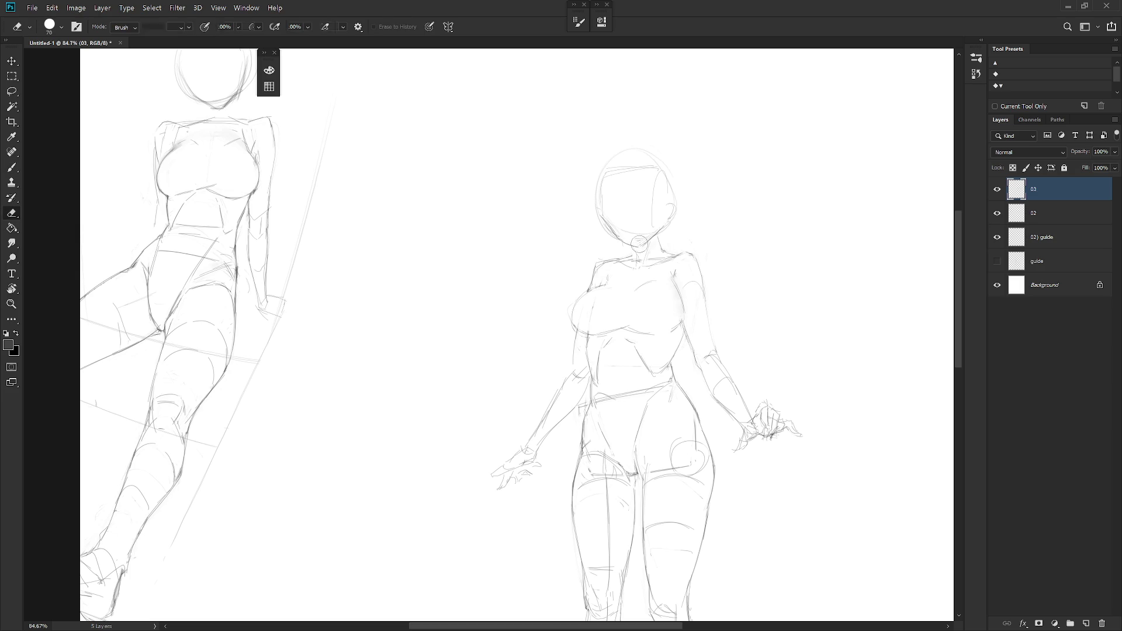
Step: Lasso the waist belt lines on the standing figure
{"action": "scroll", "coordinate": [701, 233], "scroll_direction": "down", "scroll_amount": 3}
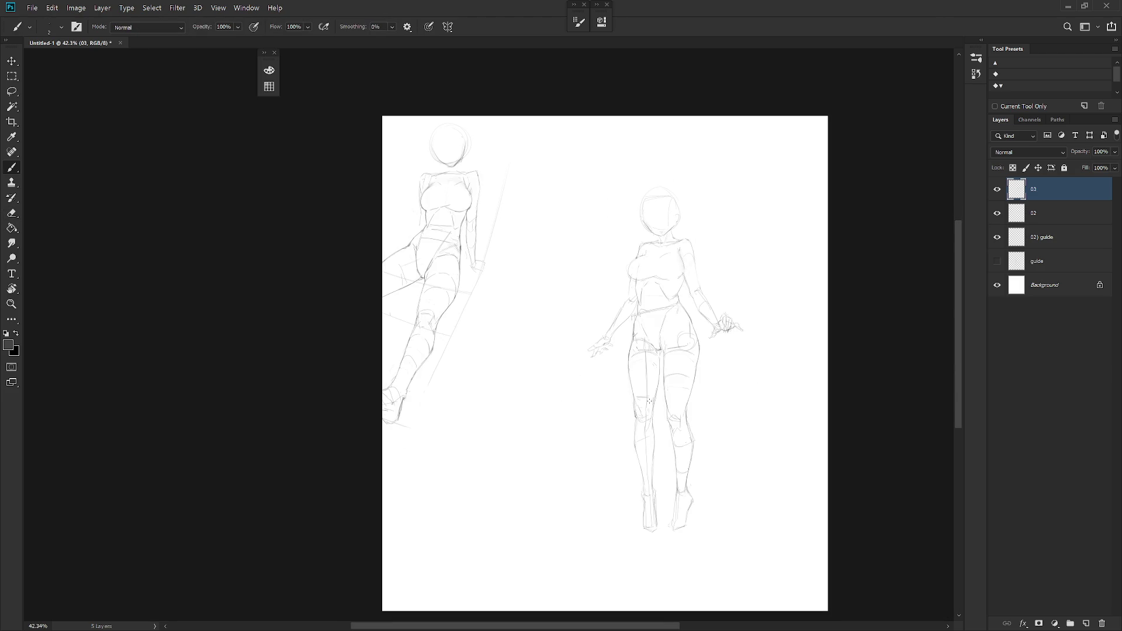
{"action": "scroll", "coordinate": [688, 306], "scroll_direction": "up", "scroll_amount": 3}
{"action": "key", "text": "l"}
{"action": "mouse_move", "coordinate": [647, 340]}
{"action": "left_mouse_down"}
{"action": "mouse_move", "coordinate": [592, 324]}
{"action": "mouse_move", "coordinate": [643, 345]}
{"action": "left_mouse_up"}
Step: Delete the waist belt lines and the stray left-hip lines, then deselect
{"action": "key", "text": "Delete"}
{"action": "left_click_drag", "start_coordinate": [575, 335], "coordinate": [553, 365]}
{"action": "key", "text": "Delete"}
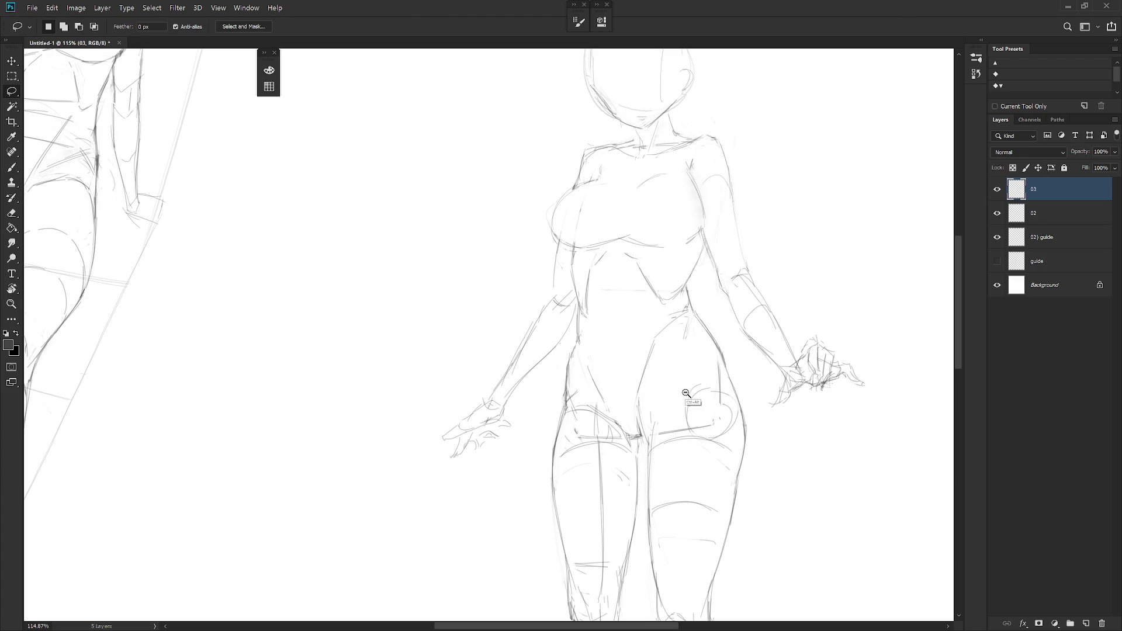
{"action": "scroll", "coordinate": [709, 366], "scroll_direction": "down", "scroll_amount": 3}
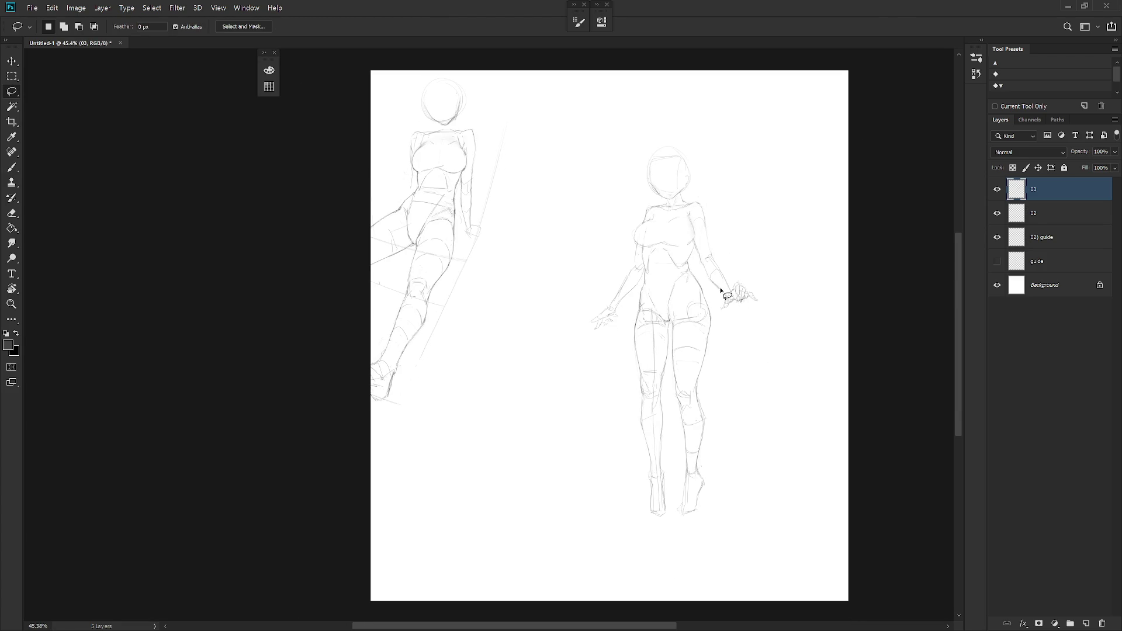
{"action": "scroll", "coordinate": [665, 315], "scroll_direction": "up", "scroll_amount": 3}
{"action": "mouse_move", "coordinate": [609, 304]}
{"action": "left_mouse_down"}
{"action": "mouse_move", "coordinate": [637, 311]}
{"action": "mouse_move", "coordinate": [610, 307]}
{"action": "left_mouse_up"}
{"action": "key", "text": "Delete"}
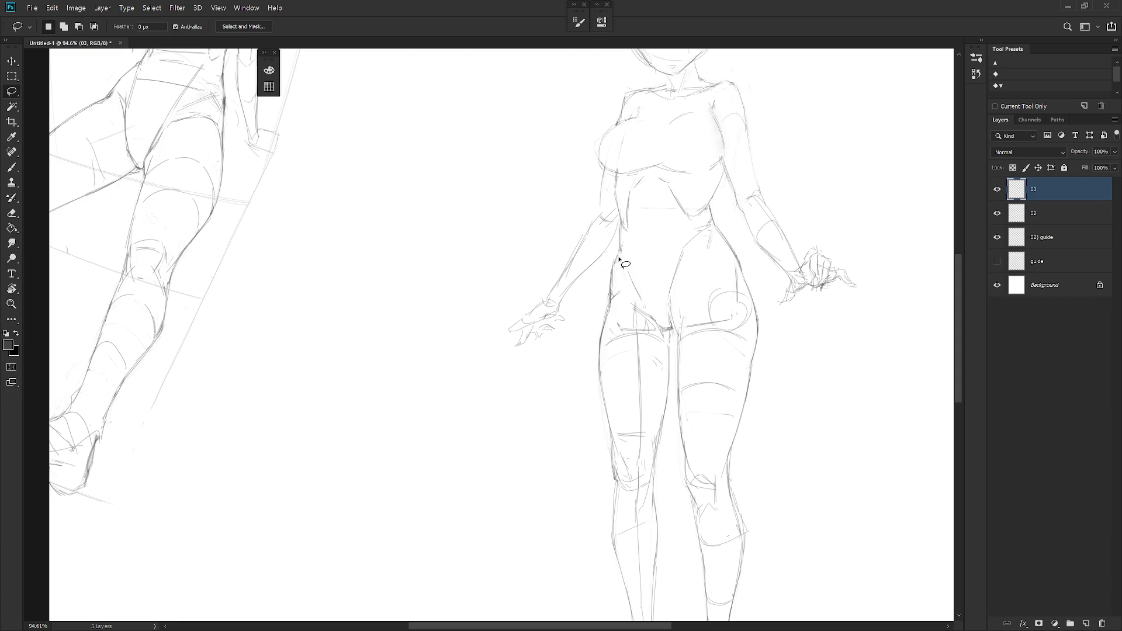
{"action": "key", "text": "ctrl+d"}
Step: Redraw the figure's left waist and hip contour with the brush
{"action": "key", "text": "e"}
{"action": "key", "text": "b"}
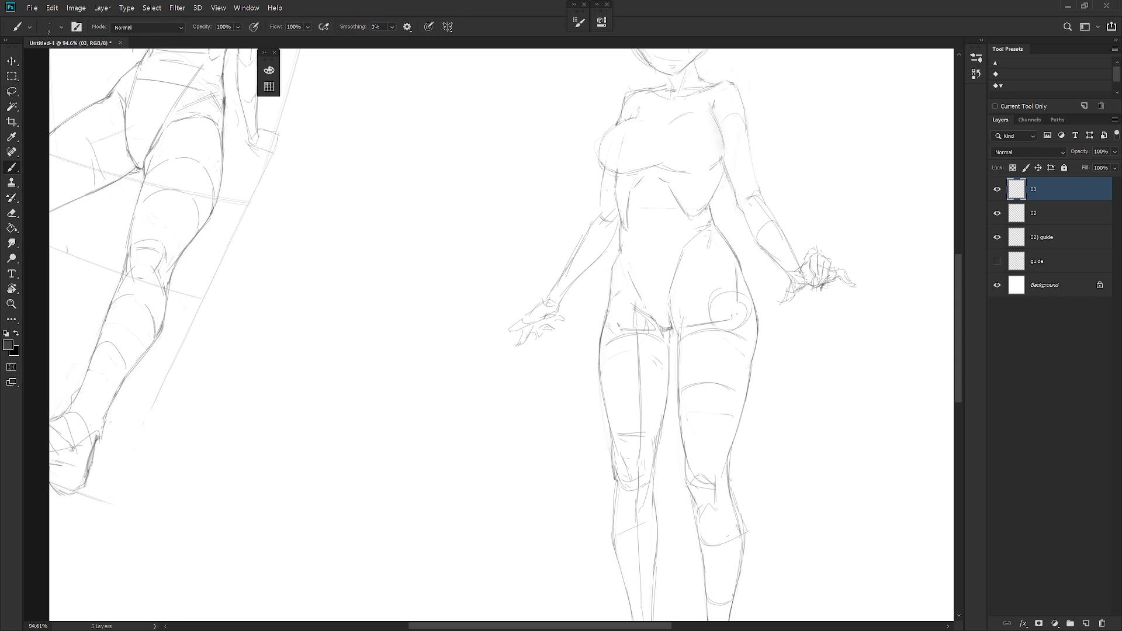
{"action": "scroll", "coordinate": [683, 267], "scroll_direction": "down", "scroll_amount": 5}
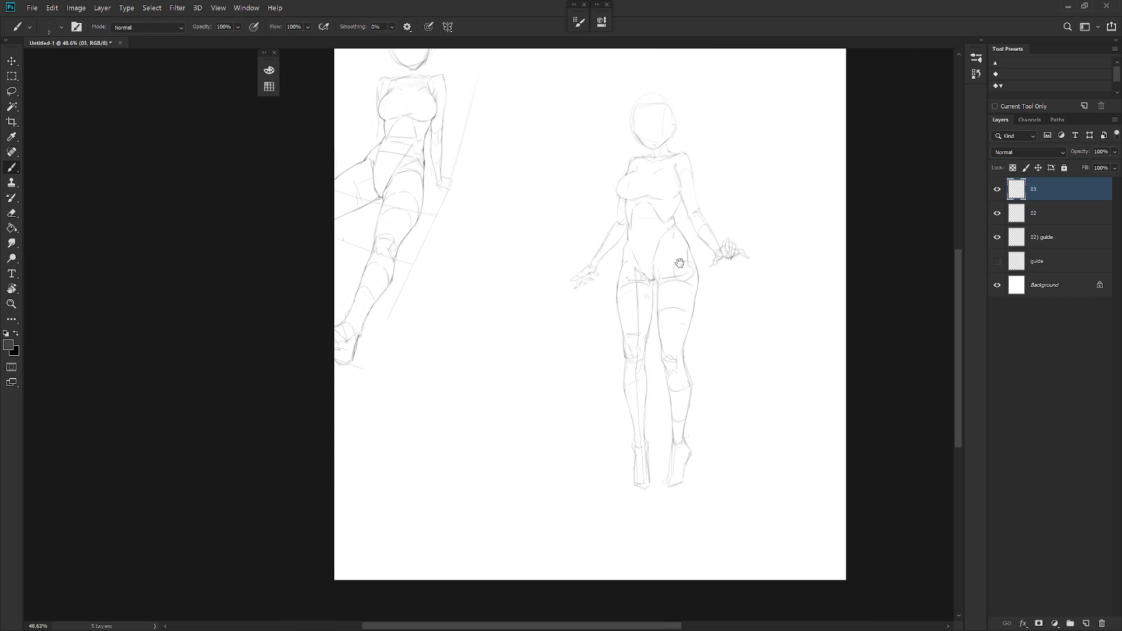
{"action": "scroll", "coordinate": [634, 204], "scroll_direction": "up", "scroll_amount": 3}
{"action": "scroll", "coordinate": [631, 225], "scroll_direction": "up", "scroll_amount": 2}
{"action": "mouse_move", "coordinate": [623, 260]}
{"action": "left_mouse_down"}
{"action": "mouse_move", "coordinate": [600, 298]}
{"action": "mouse_move", "coordinate": [620, 265]}
{"action": "left_mouse_up"}
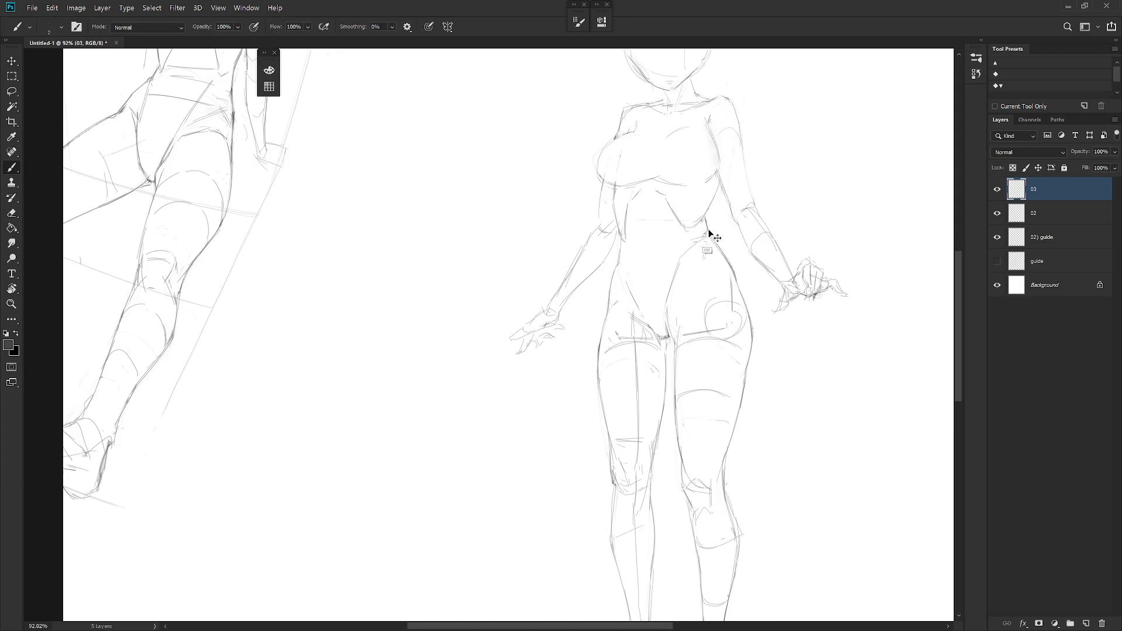
{"action": "scroll", "coordinate": [701, 227], "scroll_direction": "down", "scroll_amount": 3}
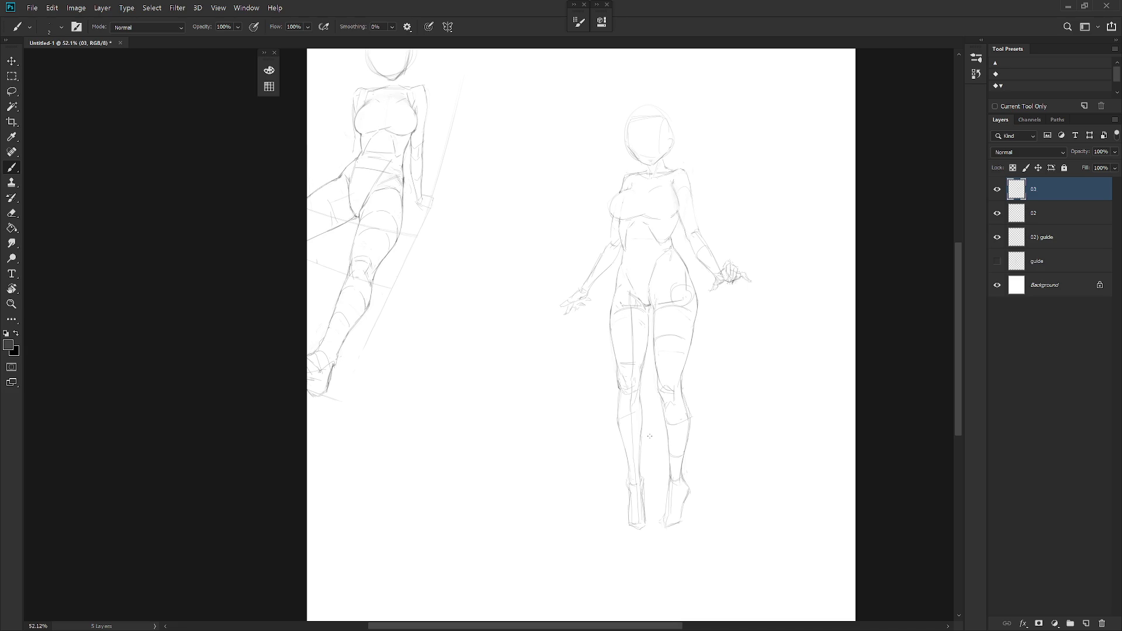
{"action": "scroll", "coordinate": [649, 436], "scroll_direction": "up", "scroll_amount": 3}
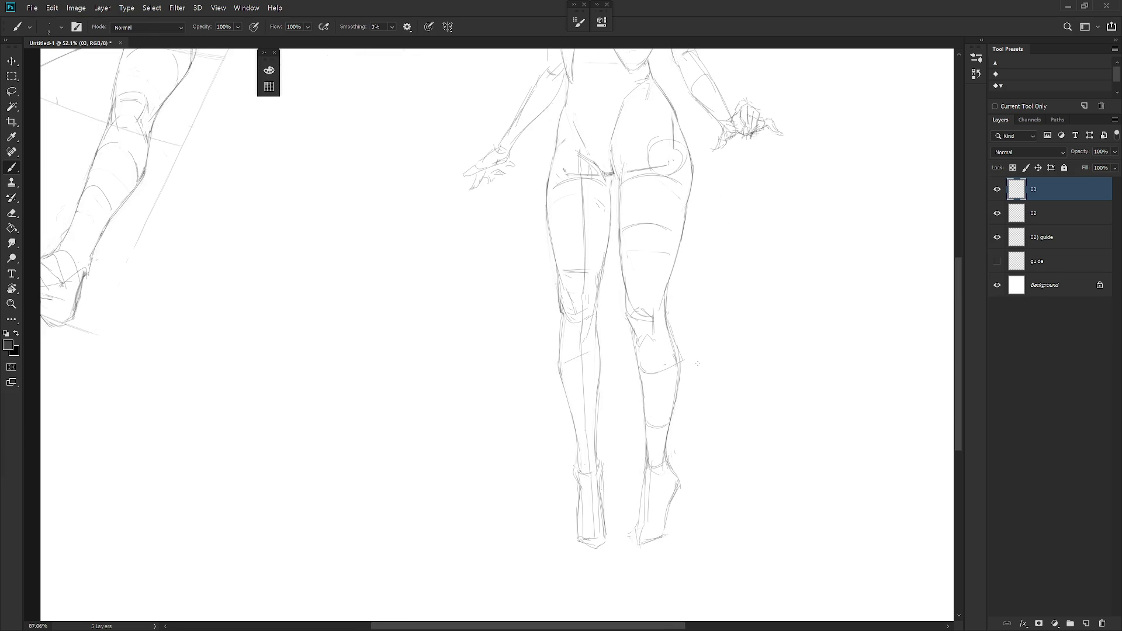
Step: Sketch a faint line along the neck with a fine brush
{"action": "key", "text": "e"}
{"action": "key", "text": "b"}
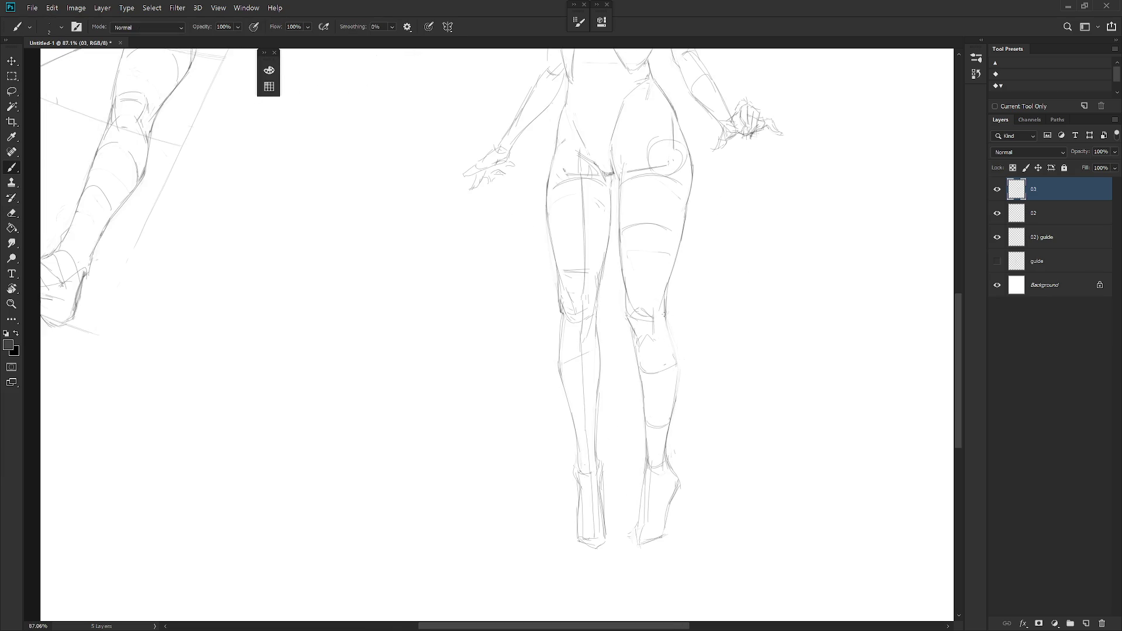
{"action": "scroll", "coordinate": [695, 416], "scroll_direction": "down", "scroll_amount": 5}
{"action": "scroll", "coordinate": [675, 438], "scroll_direction": "right", "scroll_amount": 1}
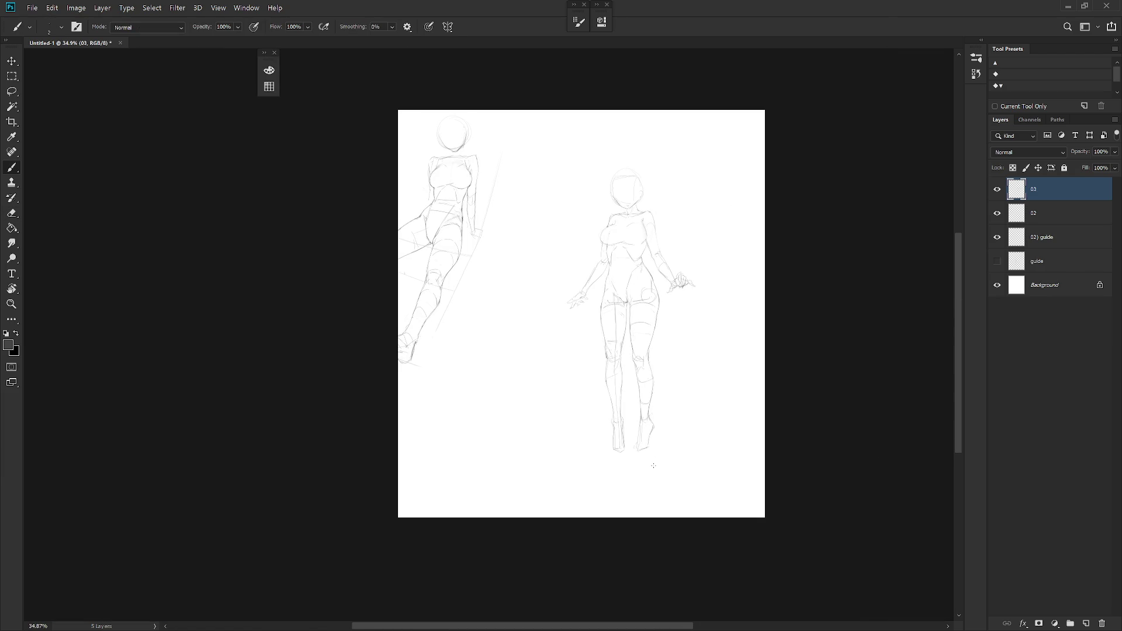
{"action": "scroll", "coordinate": [627, 176], "scroll_direction": "up", "scroll_amount": 5}
{"action": "key", "text": "e"}
{"action": "key", "text": "b"}
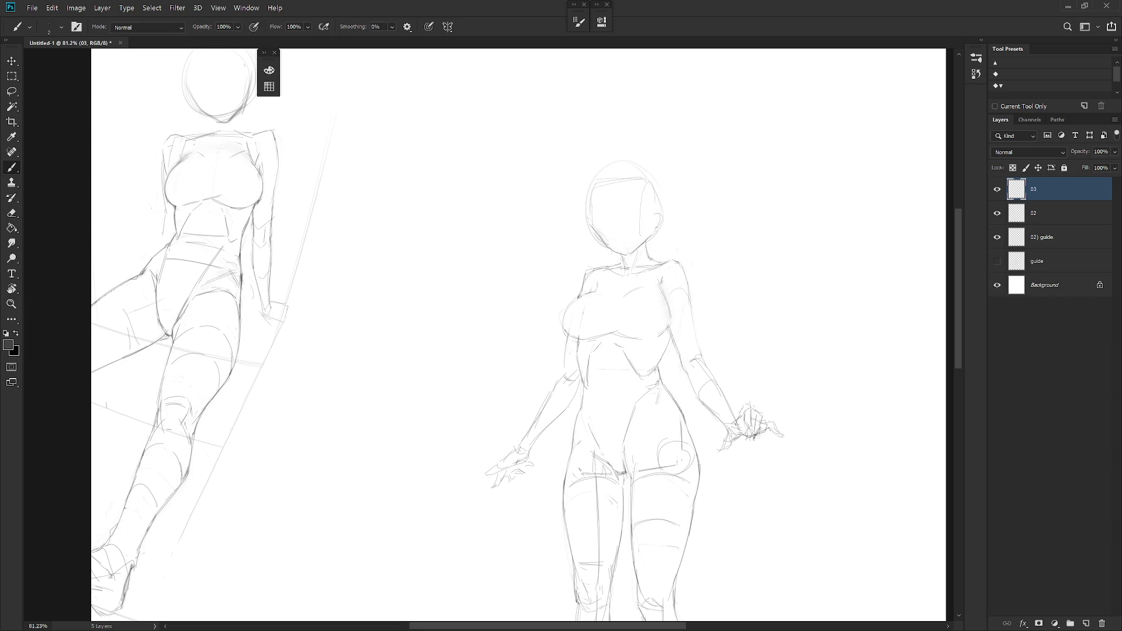
{"action": "left_click_drag", "start_coordinate": [613, 266], "coordinate": [594, 269]}
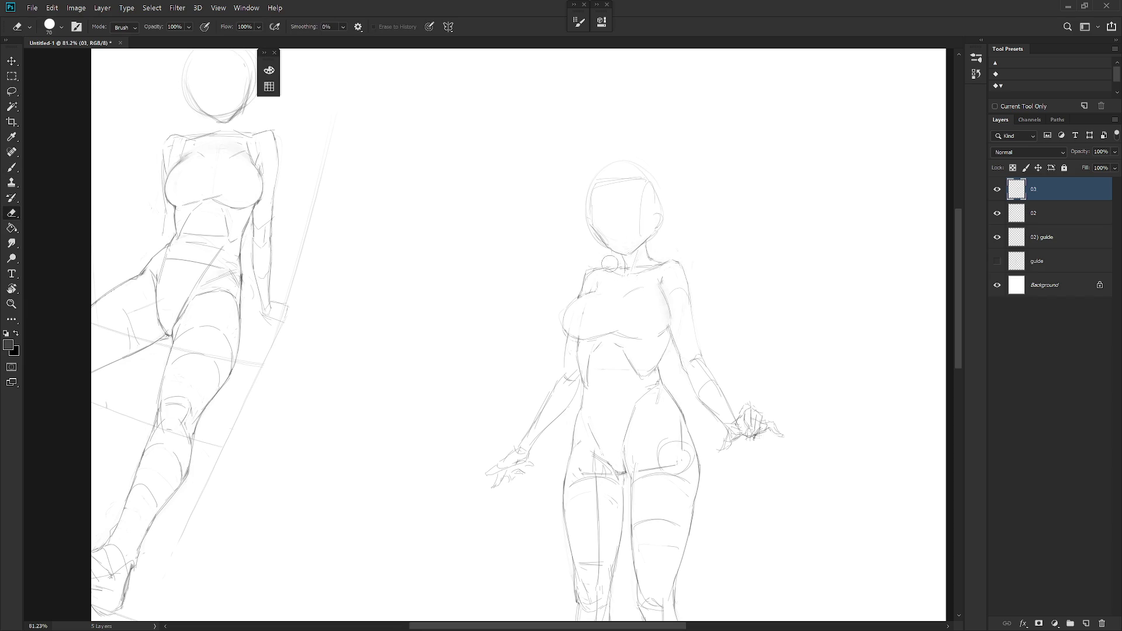
Step: Erase and redraw the left shoulder line
{"action": "key", "text": "e"}
{"action": "key", "text": "b"}
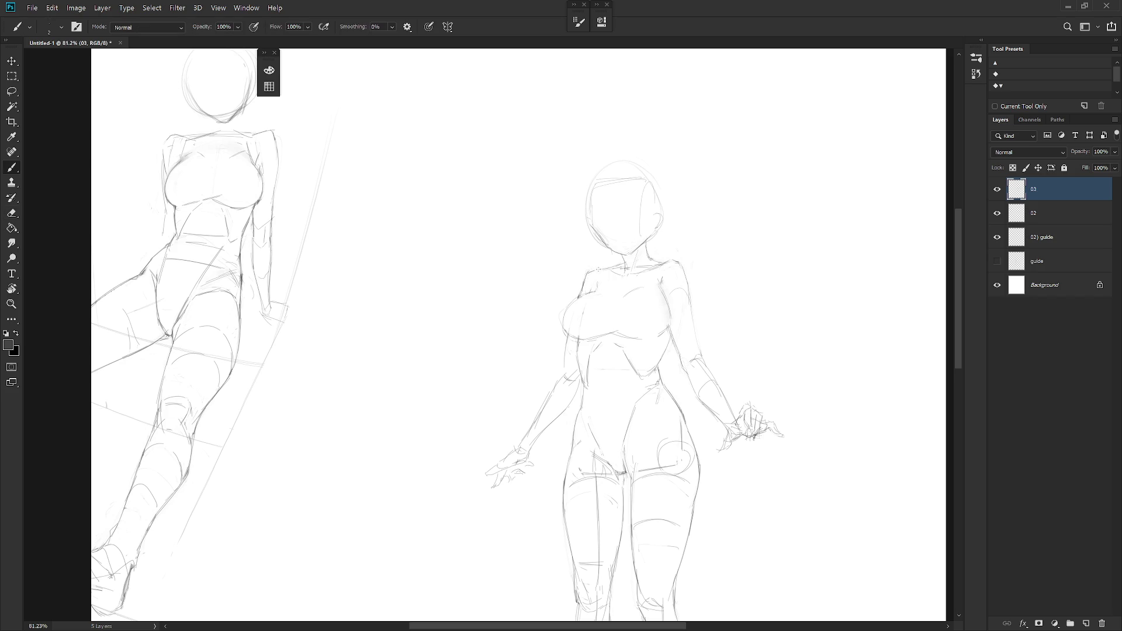
{"action": "key", "text": "e"}
{"action": "left_click_drag", "start_coordinate": [590, 277], "coordinate": [585, 289]}
{"action": "key", "text": "b"}
{"action": "scroll", "coordinate": [731, 364], "scroll_direction": "down", "scroll_amount": 3}
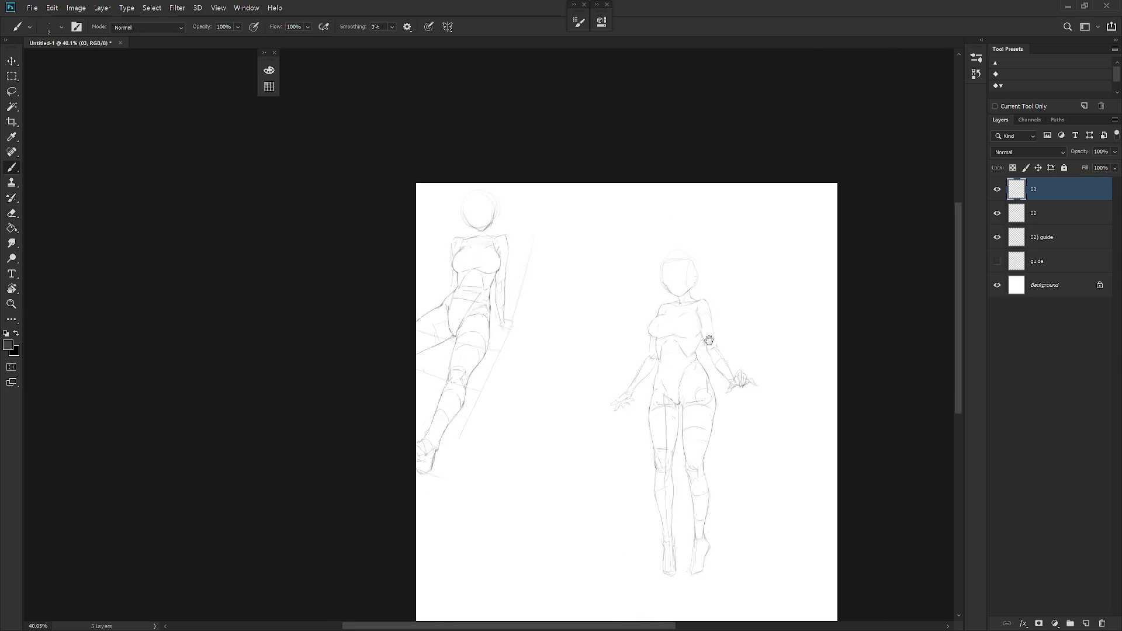
Step: Lasso the face's jaw and shift it upward
{"action": "scroll", "coordinate": [699, 354], "scroll_direction": "up", "scroll_amount": 1}
{"action": "scroll", "coordinate": [699, 355], "scroll_direction": "up", "scroll_amount": 1}
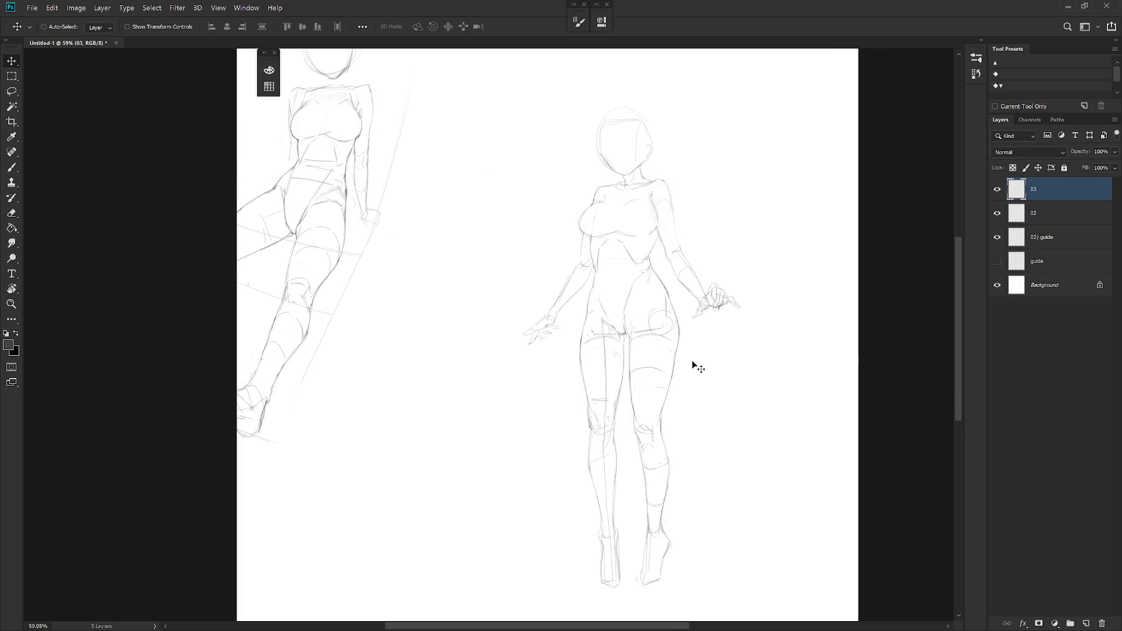
{"action": "scroll", "coordinate": [656, 283], "scroll_direction": "up", "scroll_amount": 2}
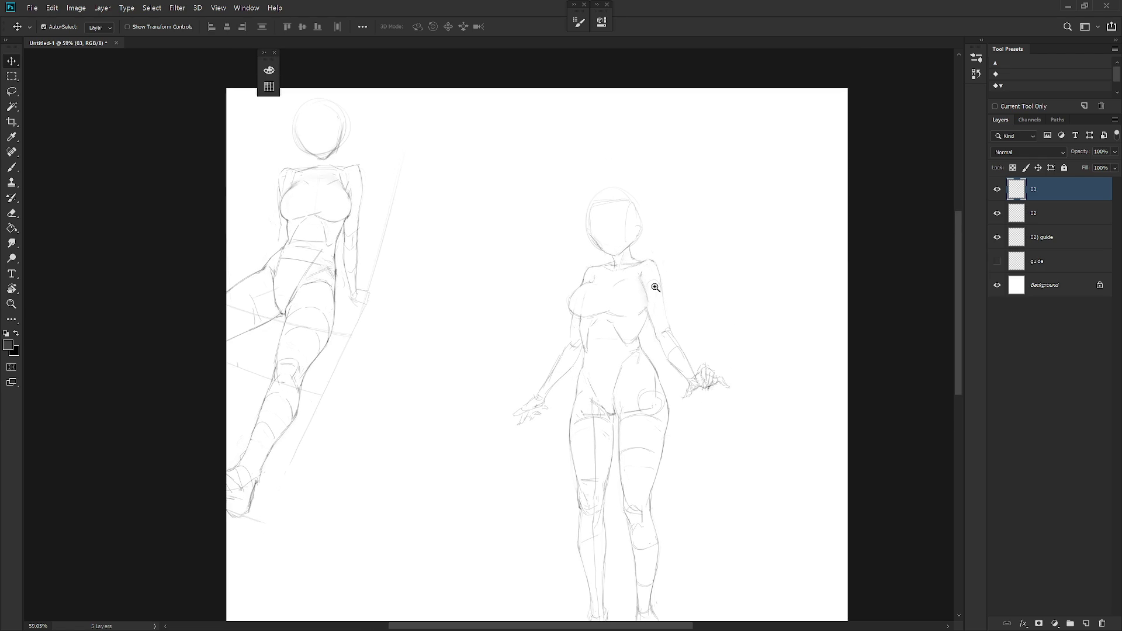
{"action": "scroll", "coordinate": [653, 184], "scroll_direction": "up", "scroll_amount": 2}
{"action": "key", "text": "b"}
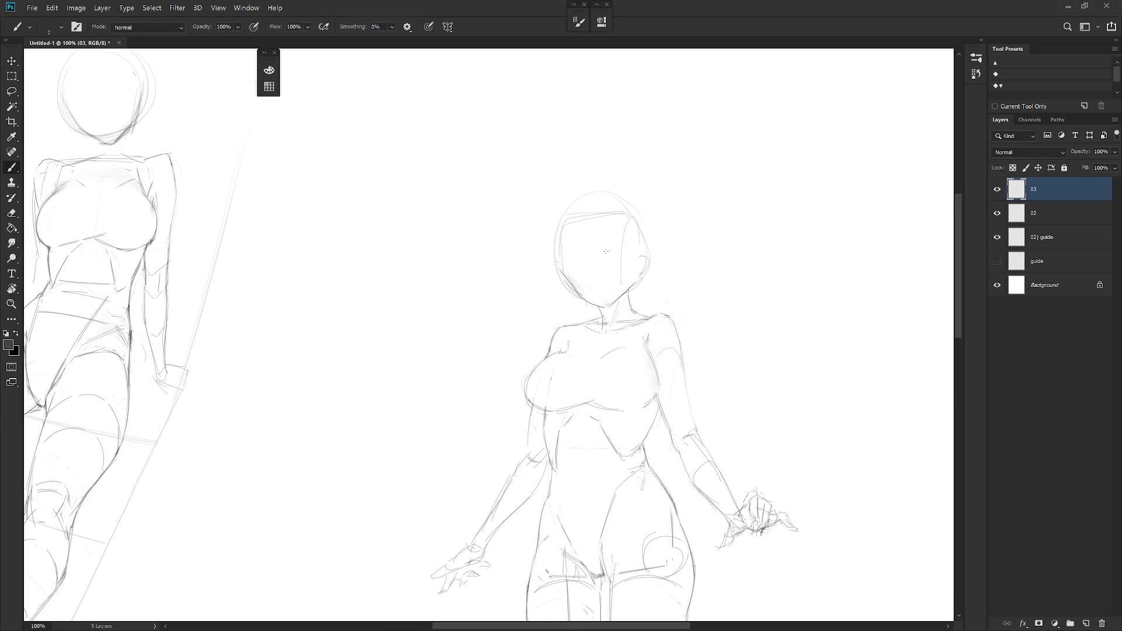
{"action": "scroll", "coordinate": [663, 283], "scroll_direction": "down", "scroll_amount": 10}
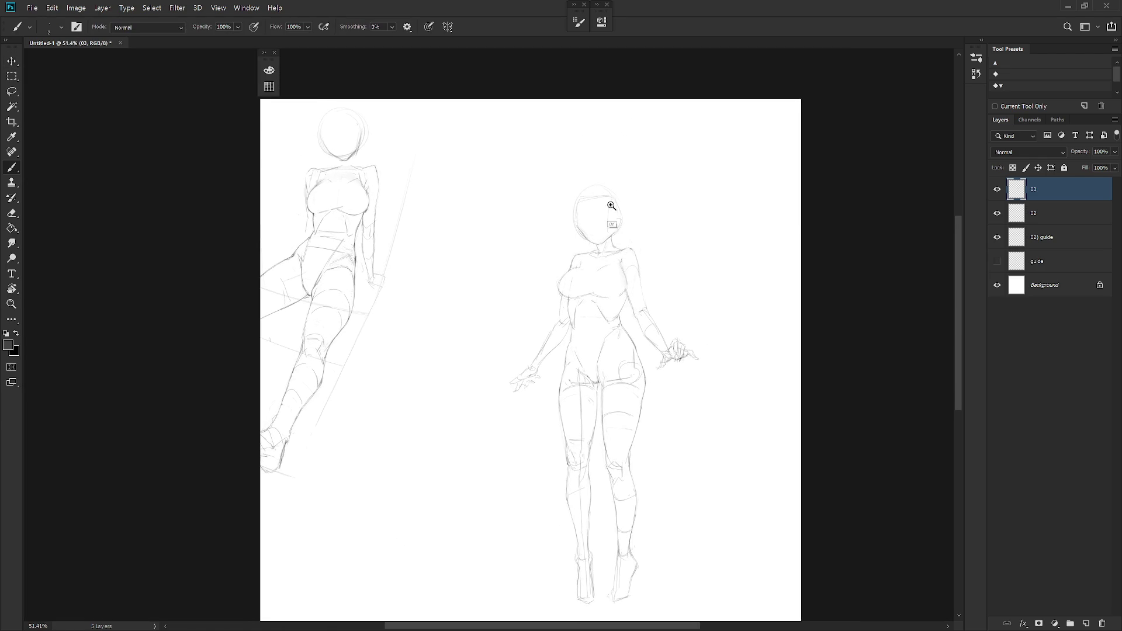
{"action": "scroll", "coordinate": [609, 210], "scroll_direction": "up", "scroll_amount": 9}
{"action": "key", "text": "l"}
{"action": "mouse_move", "coordinate": [554, 232]}
{"action": "left_mouse_down"}
{"action": "mouse_move", "coordinate": [614, 271]}
{"action": "mouse_move", "coordinate": [612, 208]}
{"action": "left_mouse_up"}
{"action": "key", "text": "b"}
{"action": "key", "text": "ctrl+d"}
Step: Erase the old jaw lines and redraw the left jaw and upper-face curve lightly
{"action": "key", "text": "e"}
{"action": "mouse_move", "coordinate": [546, 216]}
{"action": "left_mouse_down"}
{"action": "mouse_move", "coordinate": [561, 263]}
{"action": "mouse_move", "coordinate": [614, 257]}
{"action": "left_mouse_up"}
{"action": "key", "text": "shift+b"}
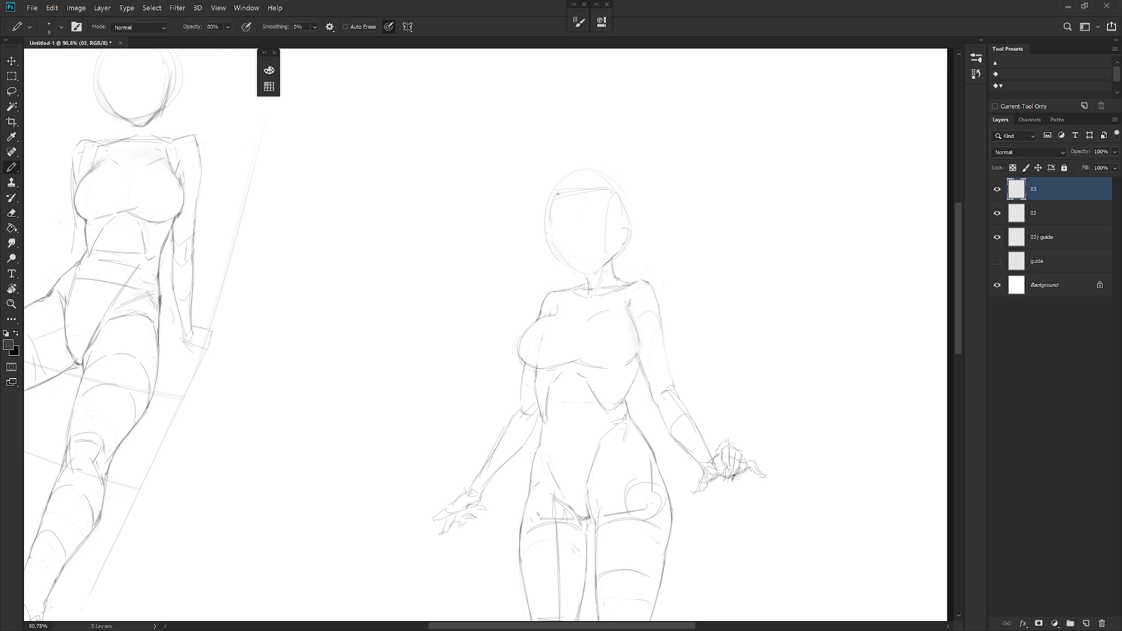
{"action": "left_click_drag", "start_coordinate": [550, 232], "coordinate": [567, 264]}
{"action": "key", "text": "ctrl+z"}
{"action": "left_click_drag", "start_coordinate": [552, 226], "coordinate": [564, 256]}
{"action": "left_click_drag", "start_coordinate": [598, 219], "coordinate": [608, 245]}
{"action": "key", "text": "ctrl+z"}
{"action": "left_click_drag", "start_coordinate": [568, 209], "coordinate": [603, 224]}
Step: Move layers 02 and 02) guide right, bringing the reclining figure toward the standing girl
{"action": "mouse_move", "coordinate": [709, 257]}
{"action": "left_mouse_down"}
{"action": "mouse_move", "coordinate": [688, 237]}
{"action": "mouse_move", "coordinate": [717, 250]}
{"action": "mouse_move", "coordinate": [711, 296]}
{"action": "left_mouse_up"}
{"action": "left_click_drag", "start_coordinate": [713, 246], "coordinate": [726, 376]}
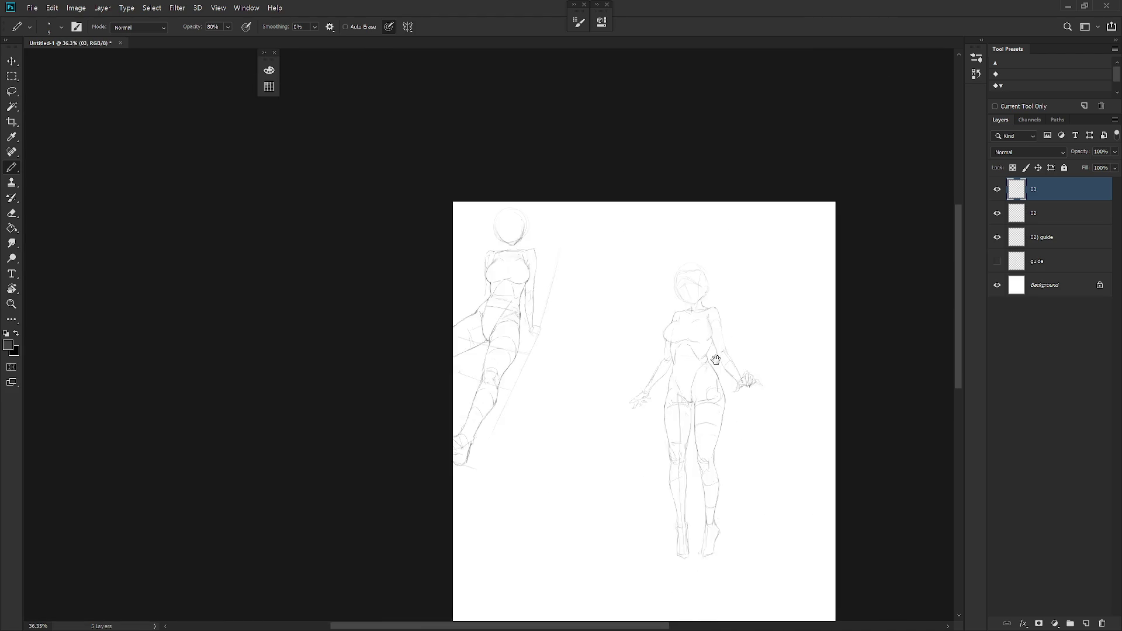
{"action": "left_click", "coordinate": [1042, 226]}
{"action": "left_click", "coordinate": [1046, 237], "text": "shift"}
{"action": "key", "text": "v"}
{"action": "mouse_move", "coordinate": [412, 371]}
{"action": "left_mouse_down"}
{"action": "mouse_move", "coordinate": [653, 370]}
{"action": "mouse_move", "coordinate": [678, 381]}
{"action": "mouse_move", "coordinate": [687, 335]}
{"action": "left_mouse_up"}
{"action": "left_click", "coordinate": [1051, 195]}
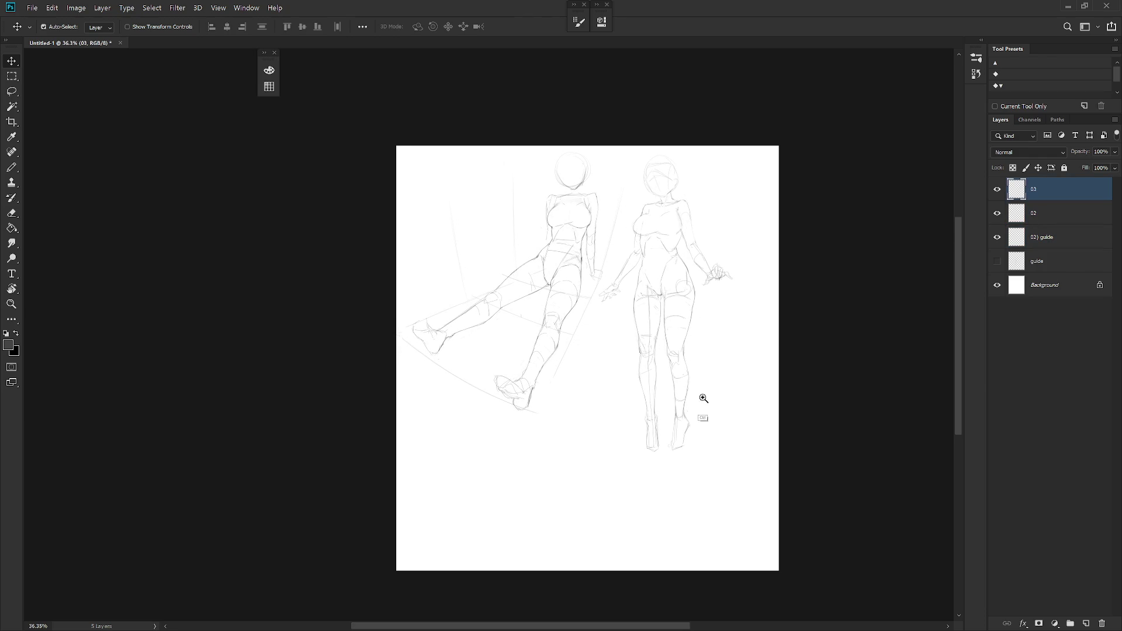
Step: Move the standing figure up and right, then zoom in on her head
{"action": "left_click_drag", "start_coordinate": [705, 397], "coordinate": [714, 402]}
{"action": "key", "text": "b"}
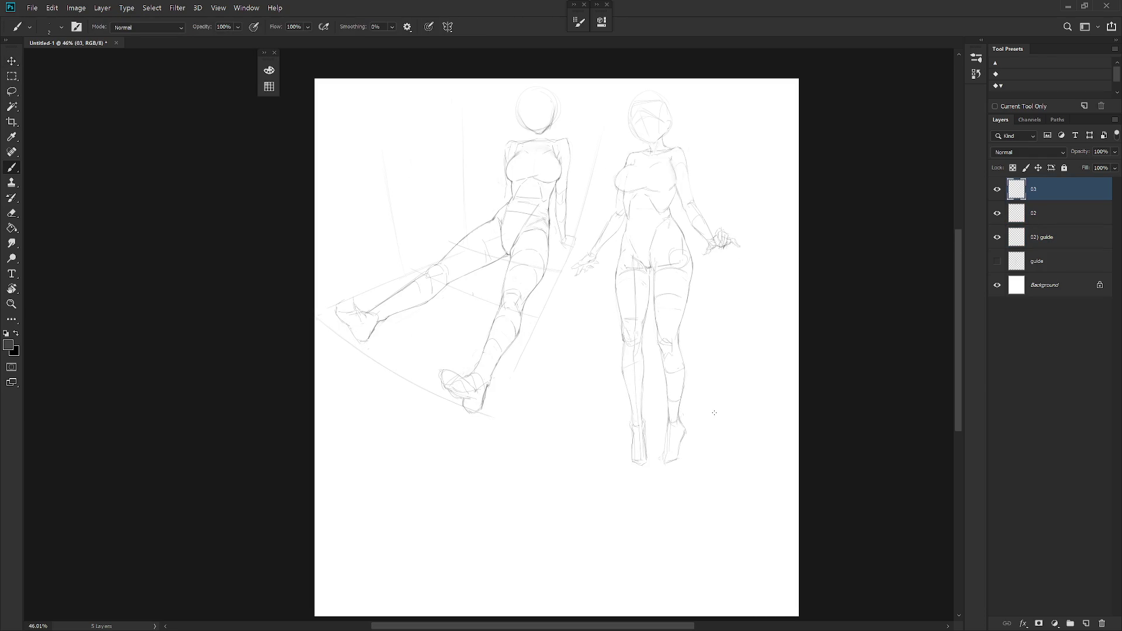
{"action": "left_click_drag", "start_coordinate": [682, 232], "coordinate": [648, 366]}
{"action": "left_click_drag", "start_coordinate": [635, 254], "coordinate": [648, 236]}
{"action": "key", "text": "shift+b"}
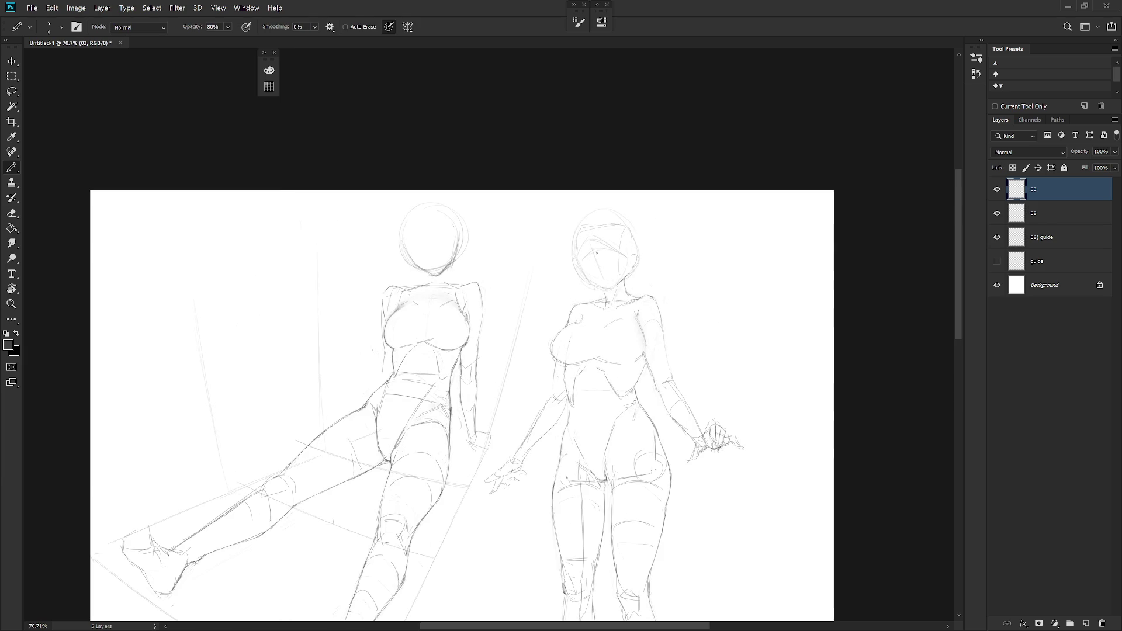
Step: Lasso the old head sketch and erase inside it with a 500 px eraser
{"action": "key", "text": "e"}
{"action": "key", "text": "l"}
{"action": "left_click_drag", "start_coordinate": [641, 262], "coordinate": [613, 289]}
{"action": "key", "text": "e"}
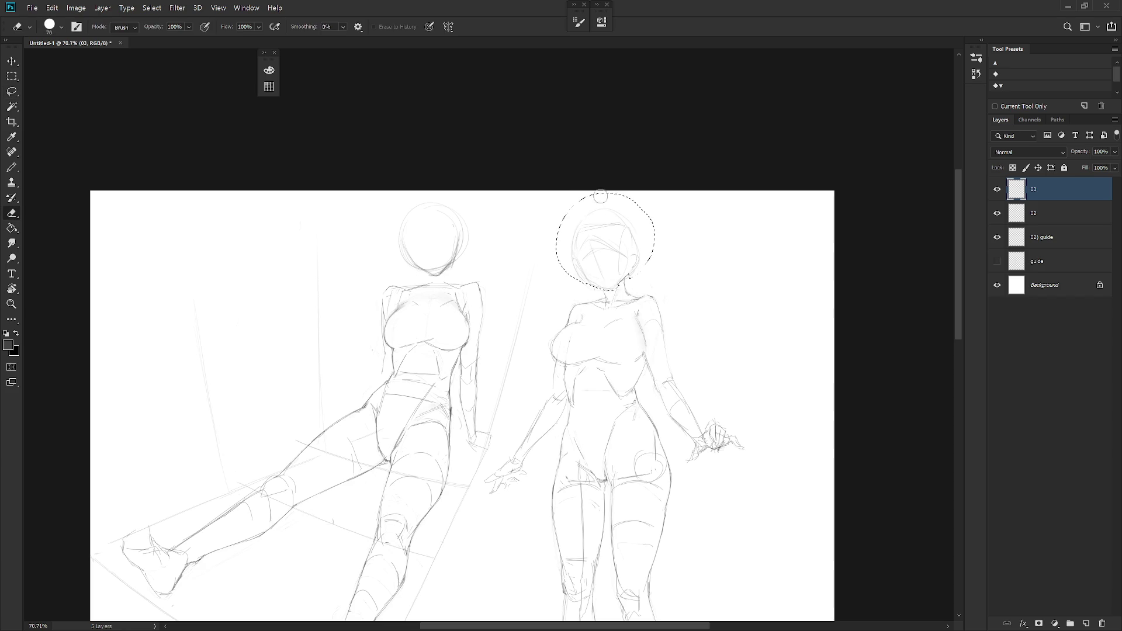
{"action": "key", "text": "bracketright"}
{"action": "key", "text": "bracketright"}
{"action": "key", "text": "bracketright"}
{"action": "left_click_drag", "start_coordinate": [593, 213], "coordinate": [637, 233]}
{"action": "key", "text": "ctrl+d"}
Step: Draw the new left face contour and right jawline with the pencil
{"action": "key", "text": "b"}
{"action": "key", "text": "shift+b"}
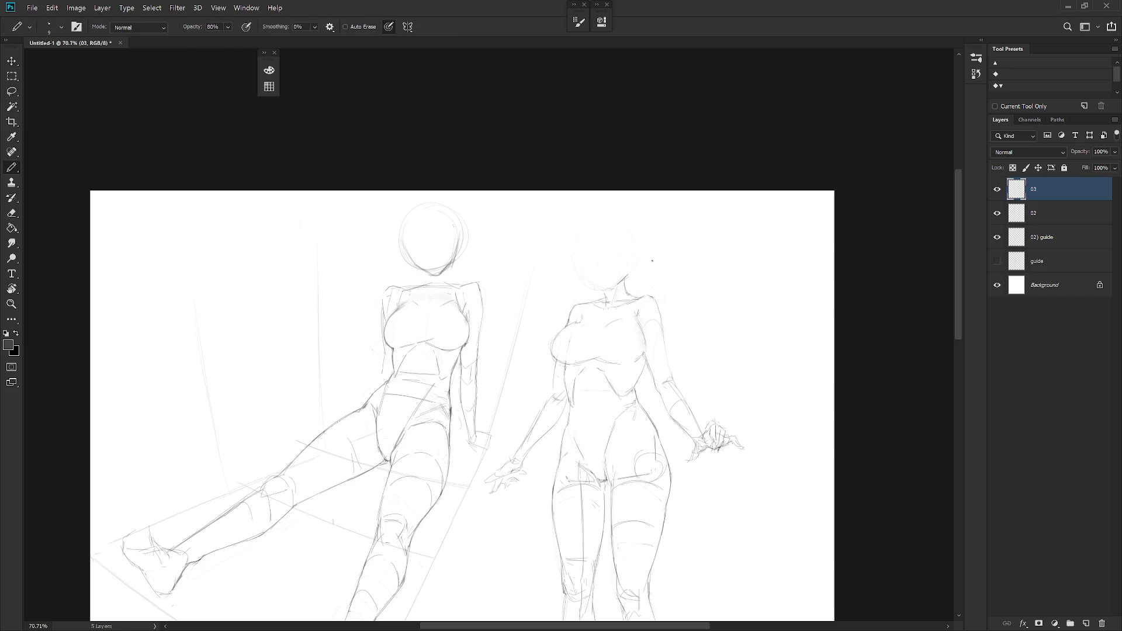
{"action": "scroll", "coordinate": [618, 235], "scroll_direction": "up", "scroll_amount": 2}
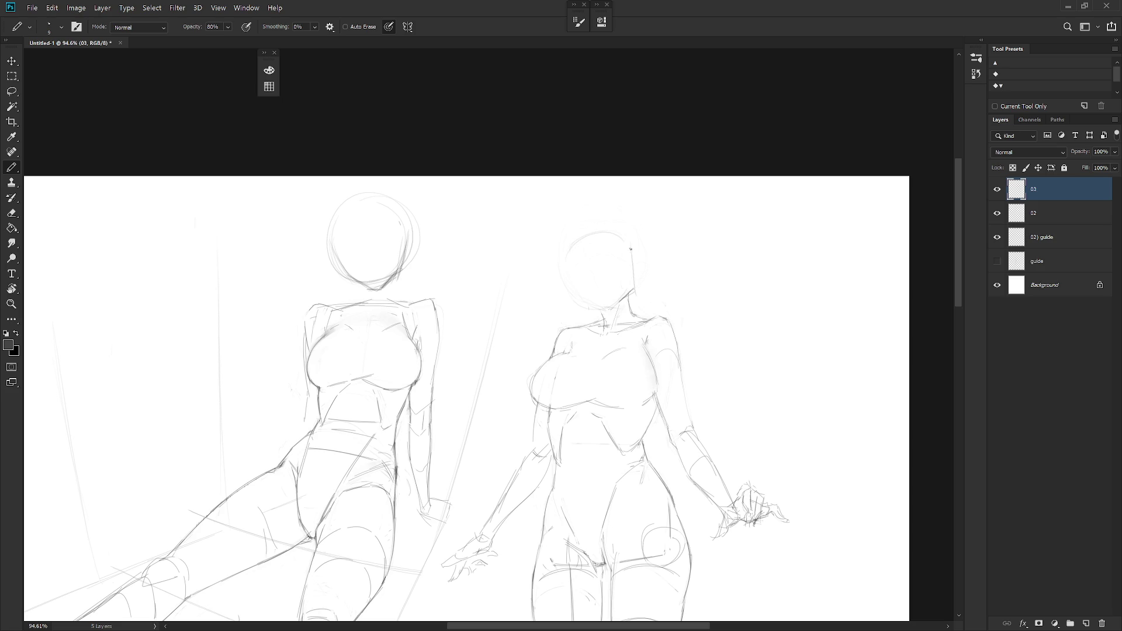
{"action": "left_click_drag", "start_coordinate": [565, 267], "coordinate": [584, 300]}
{"action": "left_click_drag", "start_coordinate": [633, 286], "coordinate": [621, 299]}
Step: Restore the erased head lines, shrink the eraser to 60, and rework the chin line
{"action": "scroll", "coordinate": [624, 289], "scroll_direction": "down", "scroll_amount": 2, "text": "alt"}
{"action": "key", "text": "e"}
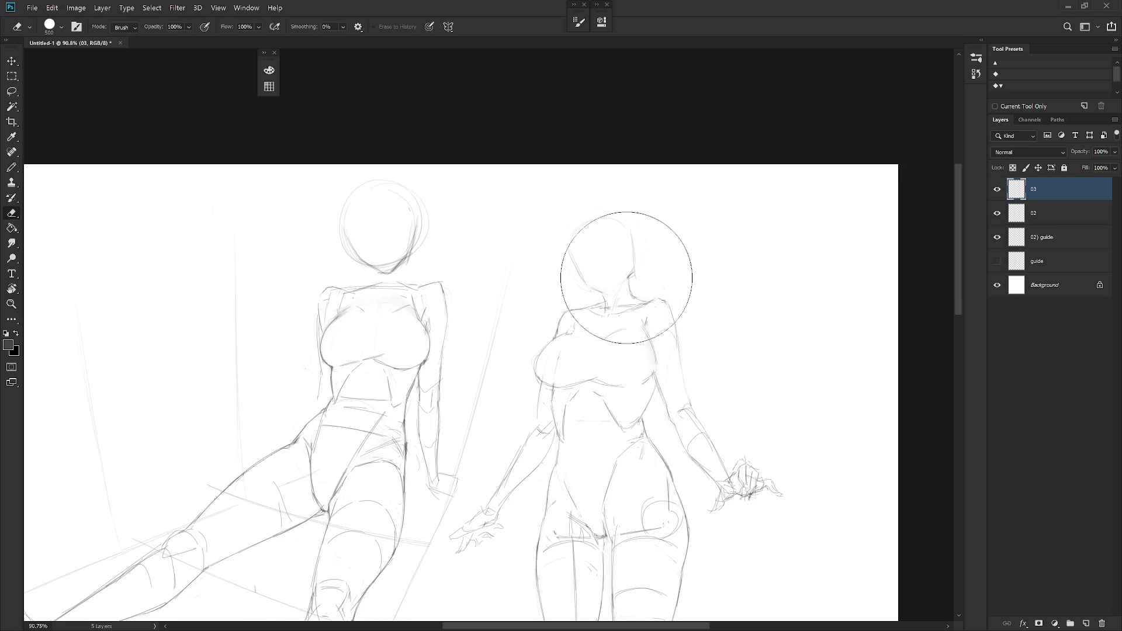
{"action": "key", "text": "ctrl+z"}
{"action": "key", "text": "bracketleft"}
{"action": "key", "text": "bracketleft"}
{"action": "key", "text": "bracketleft"}
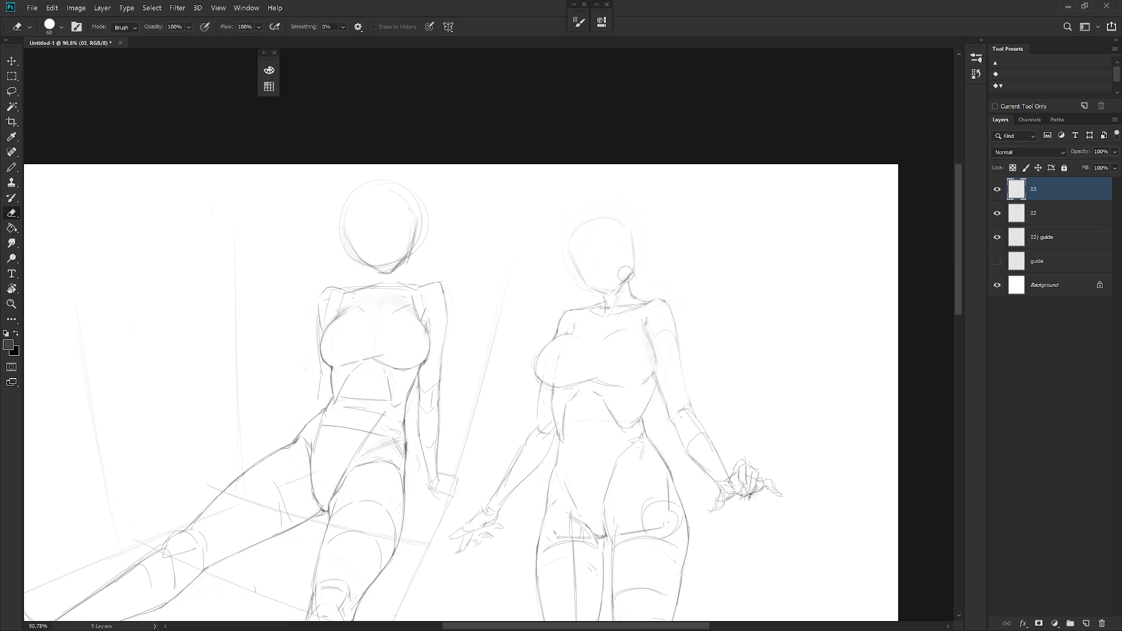
{"action": "key", "text": "b"}
{"action": "left_click_drag", "start_coordinate": [630, 278], "coordinate": [618, 293]}
{"action": "key", "text": "e"}
{"action": "key", "text": "b"}
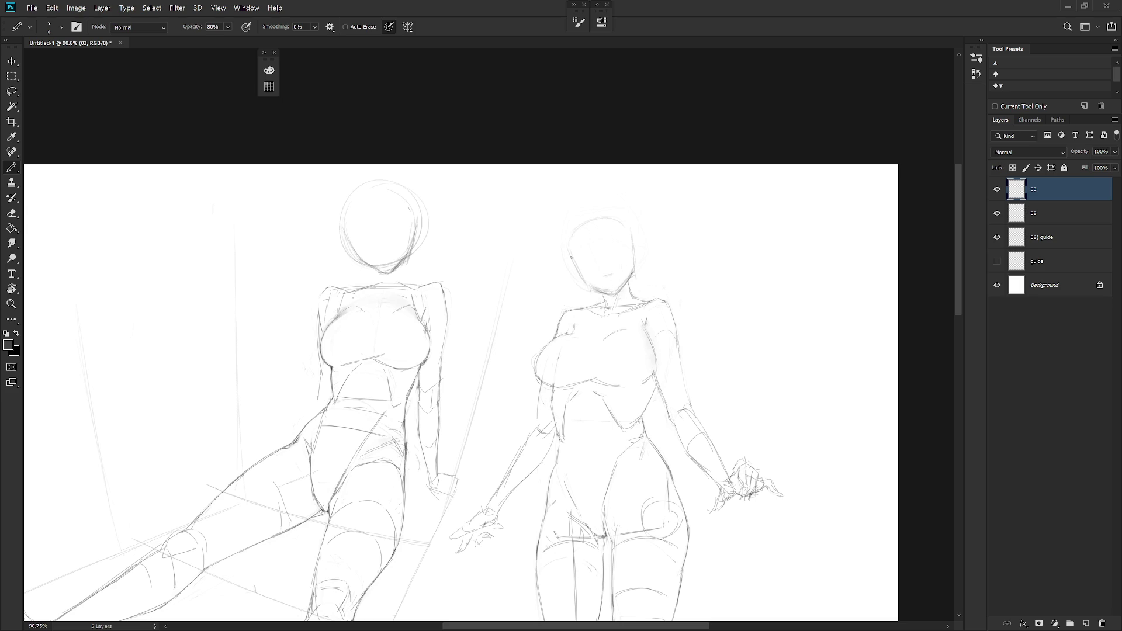
Step: Alternate between the pencil, brush and eraser on layer 03
{"action": "key", "text": "shift+b"}
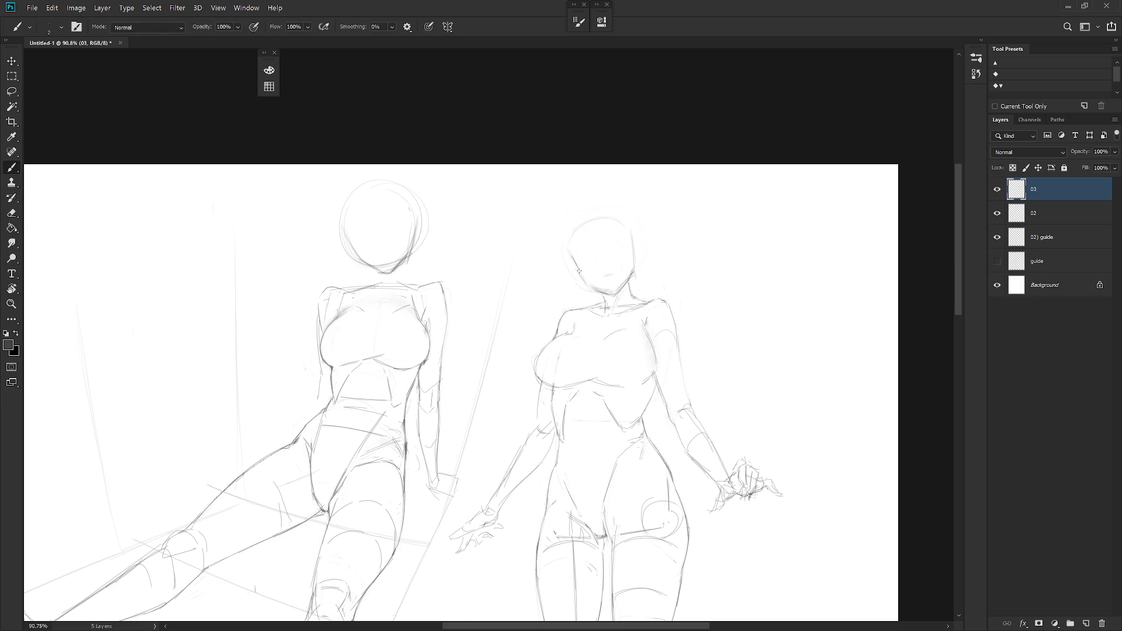
{"action": "key", "text": "shift+b"}
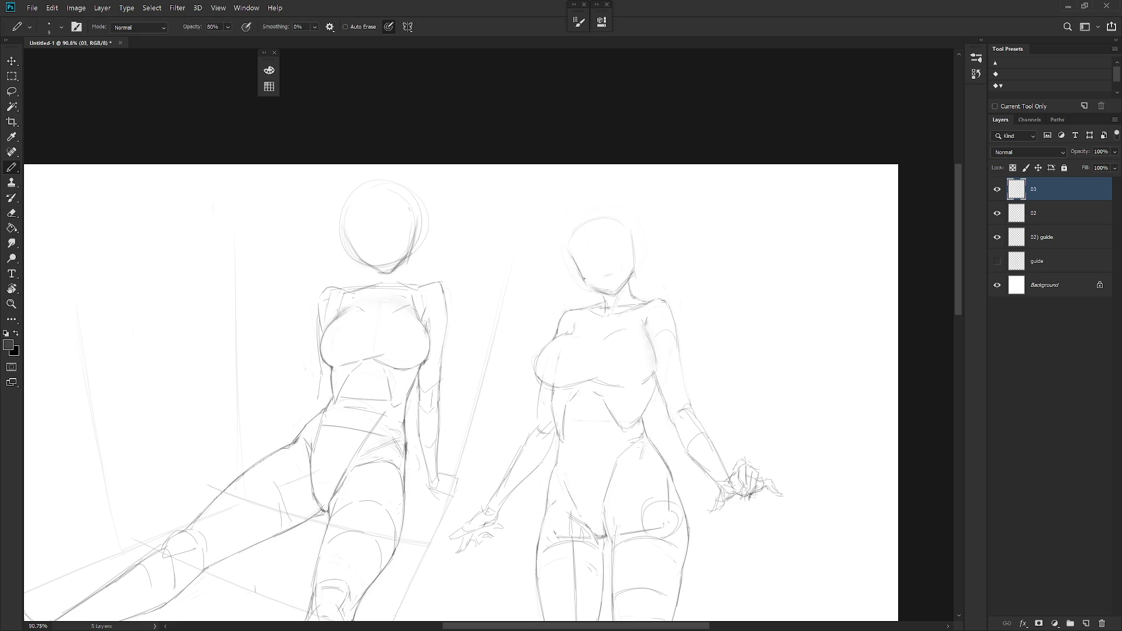
{"action": "key", "text": "shift+b"}
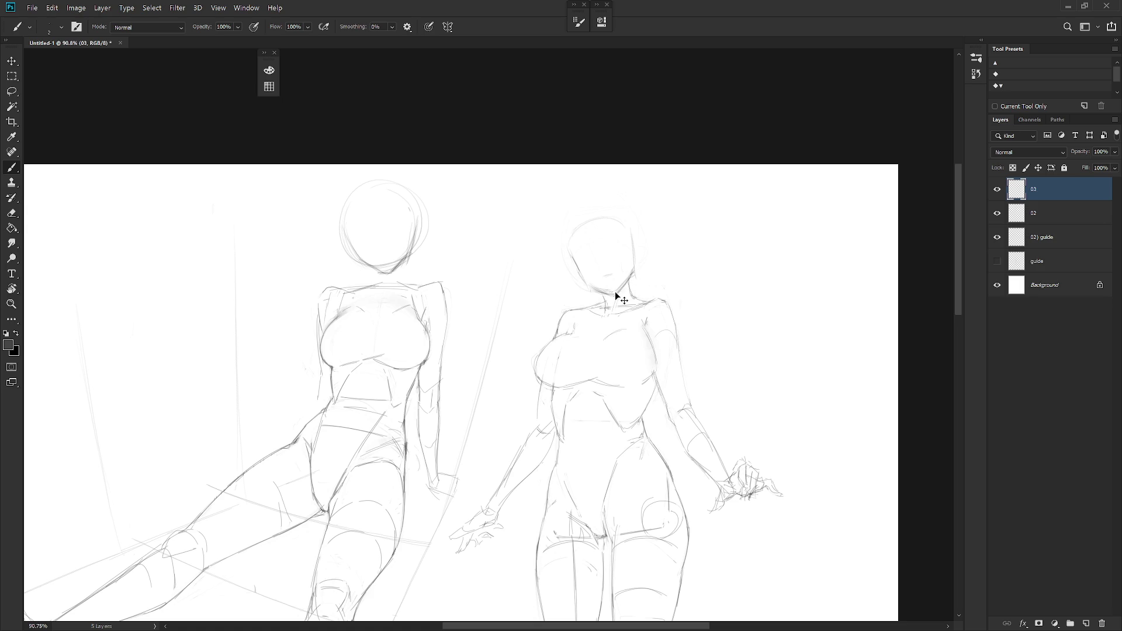
{"action": "key", "text": "shift+b"}
{"action": "key", "text": "alt"}
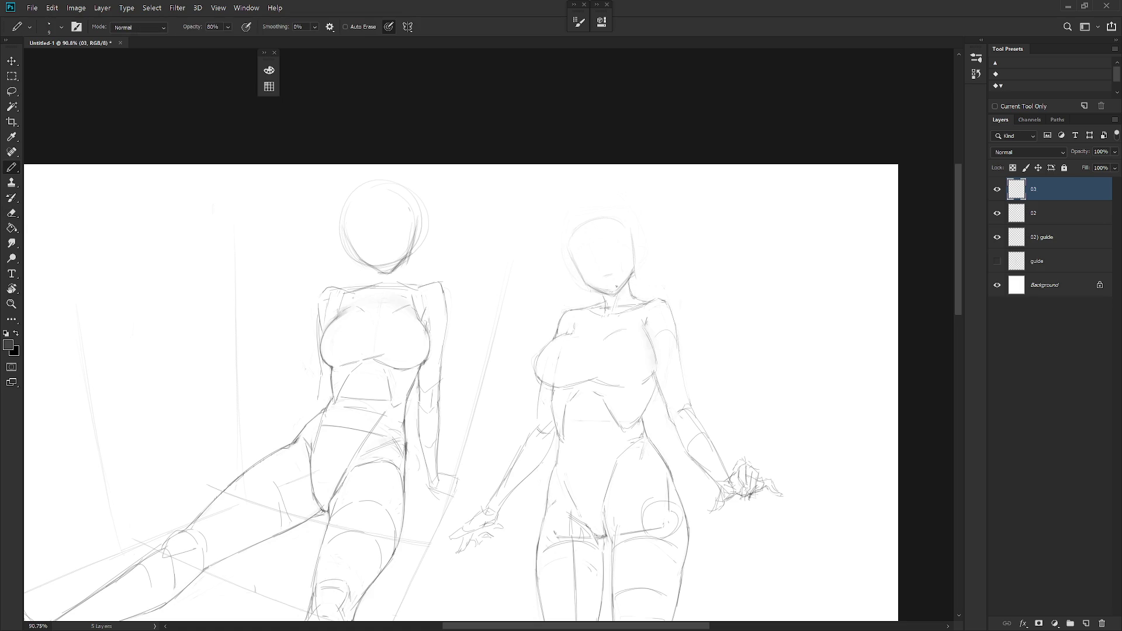
{"action": "key", "text": "e"}
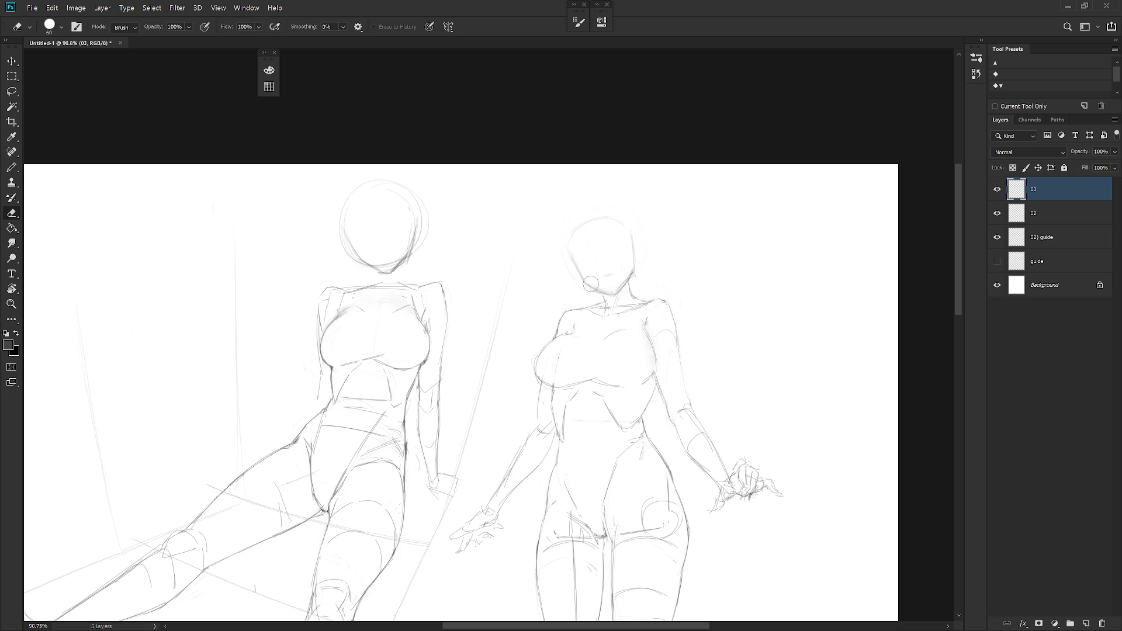
{"action": "key", "text": "b"}
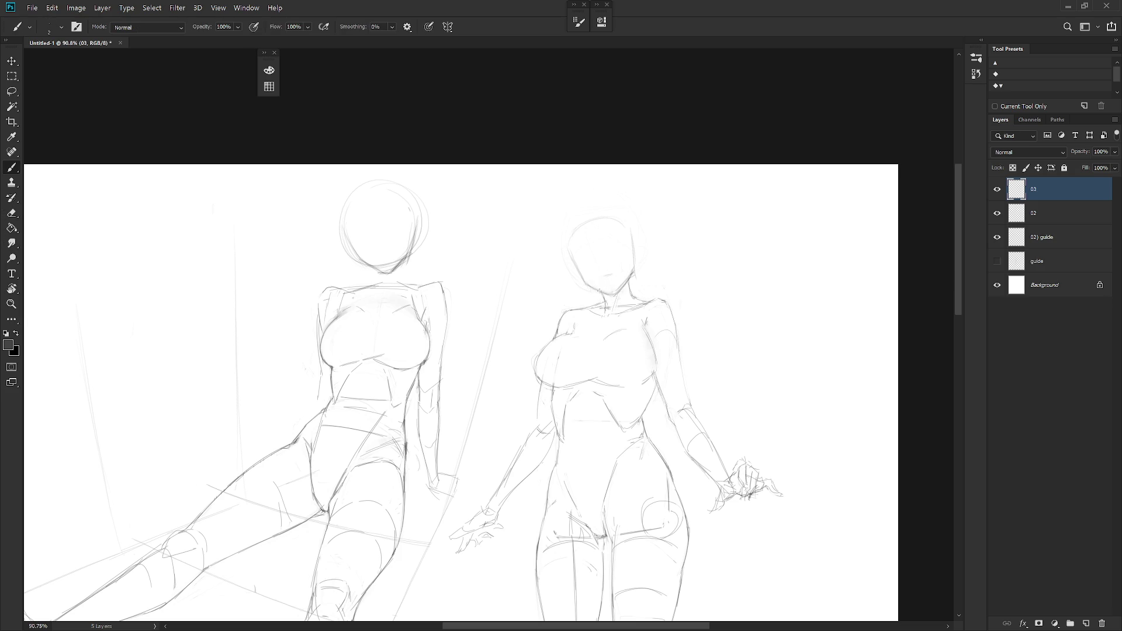
{"action": "key", "text": "e"}
{"action": "key", "text": "b"}
Step: Sketch a small mouth and draw the right eye, refining it with small dots
{"action": "left_click_drag", "start_coordinate": [603, 282], "coordinate": [608, 252]}
{"action": "scroll", "coordinate": [637, 228], "scroll_direction": "down", "scroll_amount": 1}
{"action": "scroll", "coordinate": [649, 152], "scroll_direction": "down", "scroll_amount": 2}
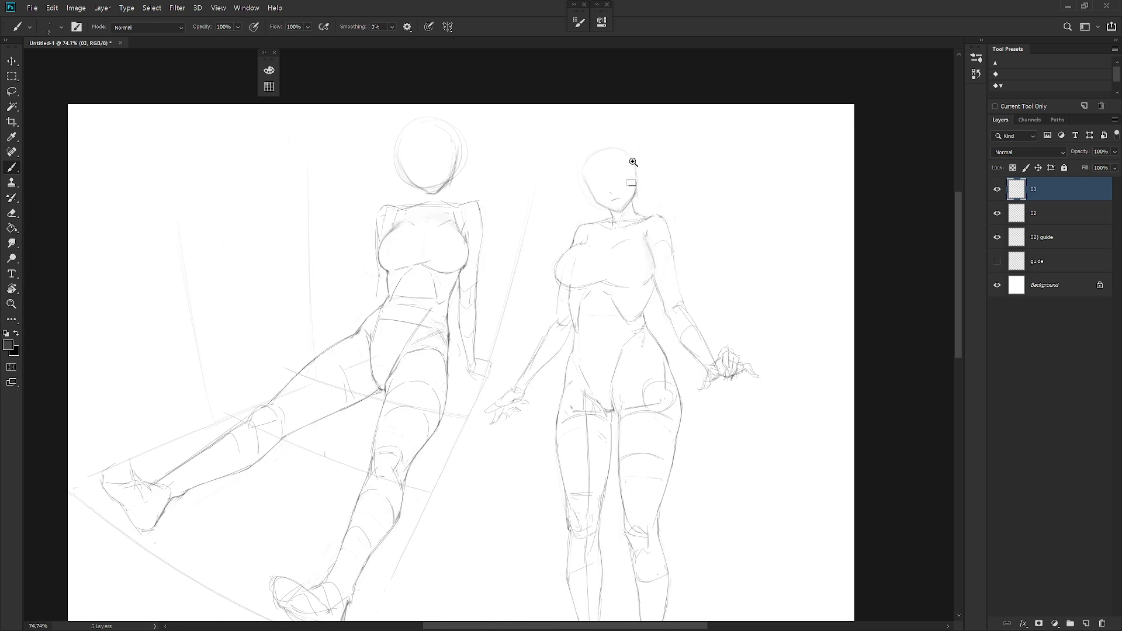
{"action": "scroll", "coordinate": [615, 191], "scroll_direction": "up", "scroll_amount": 3}
{"action": "left_click_drag", "start_coordinate": [608, 198], "coordinate": [620, 188]}
{"action": "key", "text": "ctrl+z"}
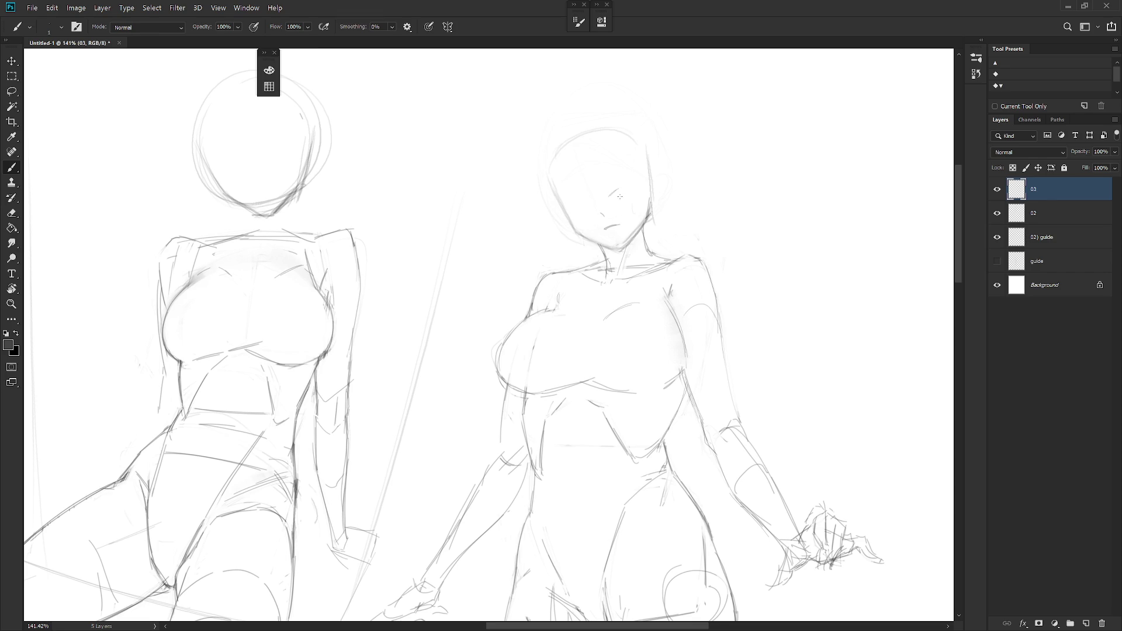
{"action": "left_click_drag", "start_coordinate": [609, 195], "coordinate": [630, 192]}
{"action": "key", "text": "ctrl+z"}
{"action": "left_click_drag", "start_coordinate": [609, 197], "coordinate": [622, 190]}
{"action": "left_click", "coordinate": [628, 194]}
Step: Shape the left eye into an oval and darken the right eye's arc
{"action": "mouse_move", "coordinate": [574, 203]}
{"action": "left_mouse_down"}
{"action": "mouse_move", "coordinate": [587, 202]}
{"action": "mouse_move", "coordinate": [578, 225]}
{"action": "mouse_move", "coordinate": [587, 203]}
{"action": "left_mouse_up"}
{"action": "key", "text": "ctrl+z"}
{"action": "left_click_drag", "start_coordinate": [575, 208], "coordinate": [578, 215]}
{"action": "left_click_drag", "start_coordinate": [615, 195], "coordinate": [629, 195]}
{"action": "left_click_drag", "start_coordinate": [622, 193], "coordinate": [611, 217]}
{"action": "key", "text": "ctrl+z"}
{"action": "left_click_drag", "start_coordinate": [624, 193], "coordinate": [607, 222]}
{"action": "key", "text": "ctrl+z"}
Step: Lasso the head and rotate it around a chin pivot to tilt it slightly
{"action": "scroll", "coordinate": [657, 204], "scroll_direction": "down", "scroll_amount": 5}
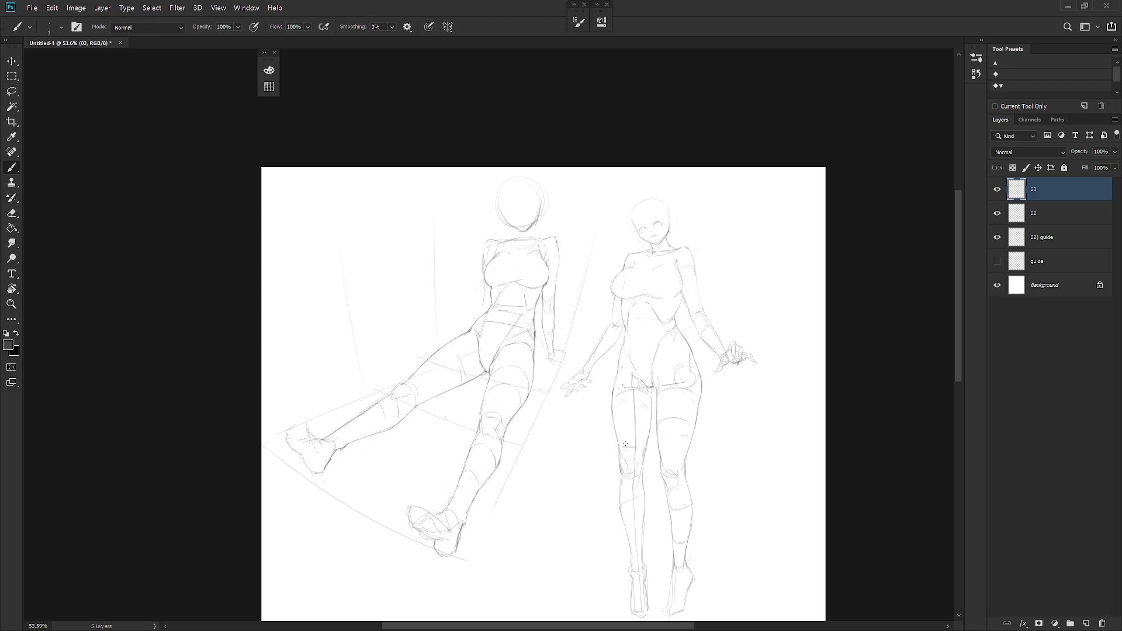
{"action": "scroll", "coordinate": [671, 212], "scroll_direction": "up", "scroll_amount": 5}
{"action": "key", "text": "l"}
{"action": "mouse_move", "coordinate": [651, 285]}
{"action": "left_mouse_down"}
{"action": "mouse_move", "coordinate": [615, 125]}
{"action": "mouse_move", "coordinate": [640, 301]}
{"action": "left_mouse_up"}
{"action": "key", "text": "ctrl+t"}
{"action": "left_click", "coordinate": [640, 288], "text": "alt"}
{"action": "left_click_drag", "start_coordinate": [716, 129], "coordinate": [729, 110]}
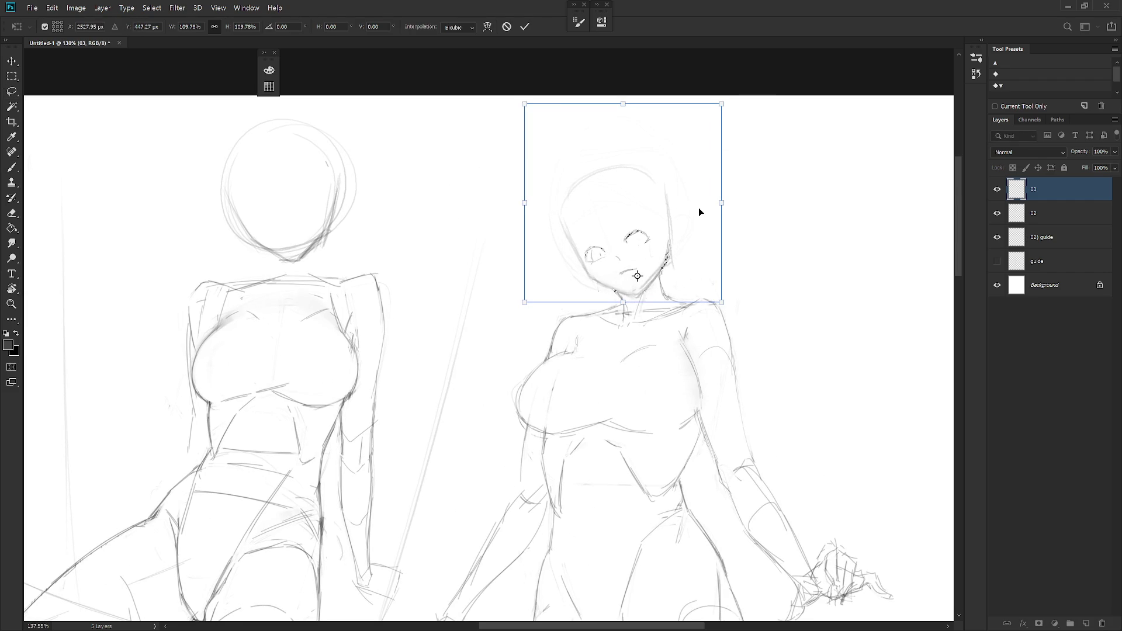
{"action": "key", "text": "Return"}
{"action": "key", "text": "ctrl+d"}
{"action": "scroll", "coordinate": [701, 282], "scroll_direction": "down", "scroll_amount": 3}
{"action": "scroll", "coordinate": [687, 484], "scroll_direction": "down", "scroll_amount": 4}
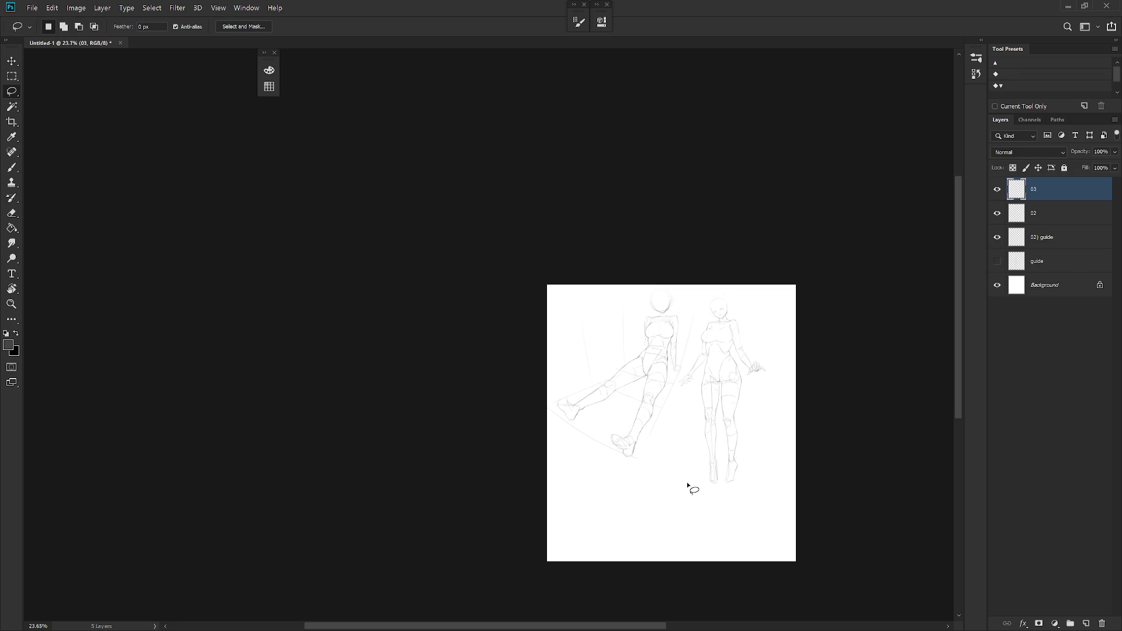
Step: Clear the head selection and switch back to the Pencil on layer 03
{"action": "scroll", "coordinate": [688, 485], "scroll_direction": "down", "scroll_amount": 1}
{"action": "key", "text": "ctrl+d"}
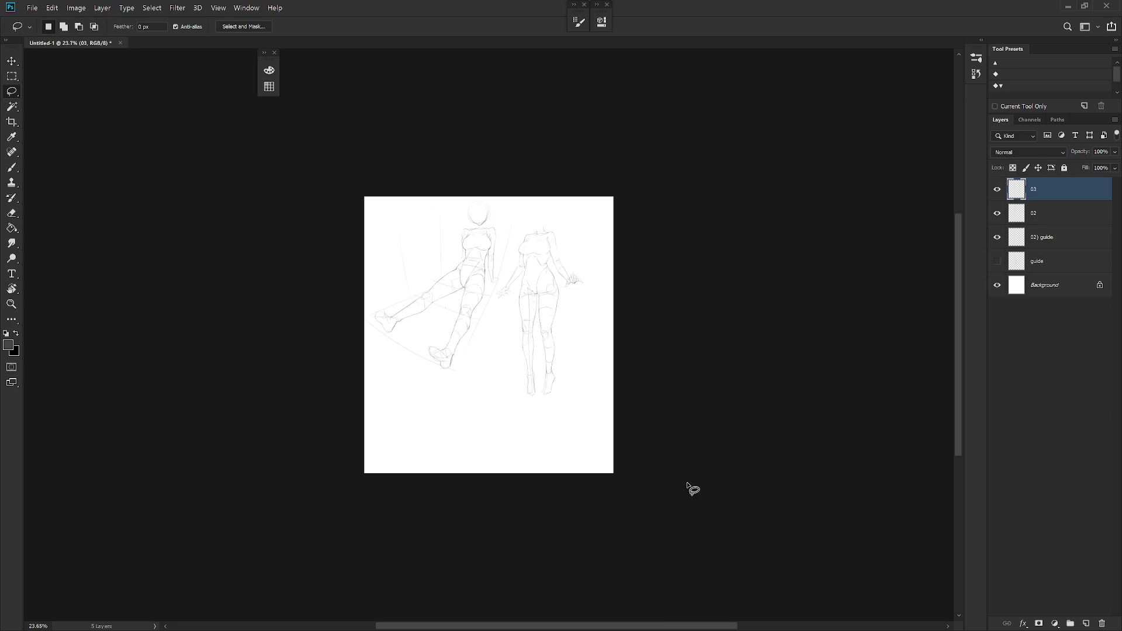
{"action": "scroll", "coordinate": [576, 213], "scroll_direction": "up", "scroll_amount": 1}
{"action": "scroll", "coordinate": [614, 240], "scroll_direction": "up", "scroll_amount": 2}
{"action": "scroll", "coordinate": [625, 257], "scroll_direction": "down", "scroll_amount": 1}
{"action": "key", "text": "b"}
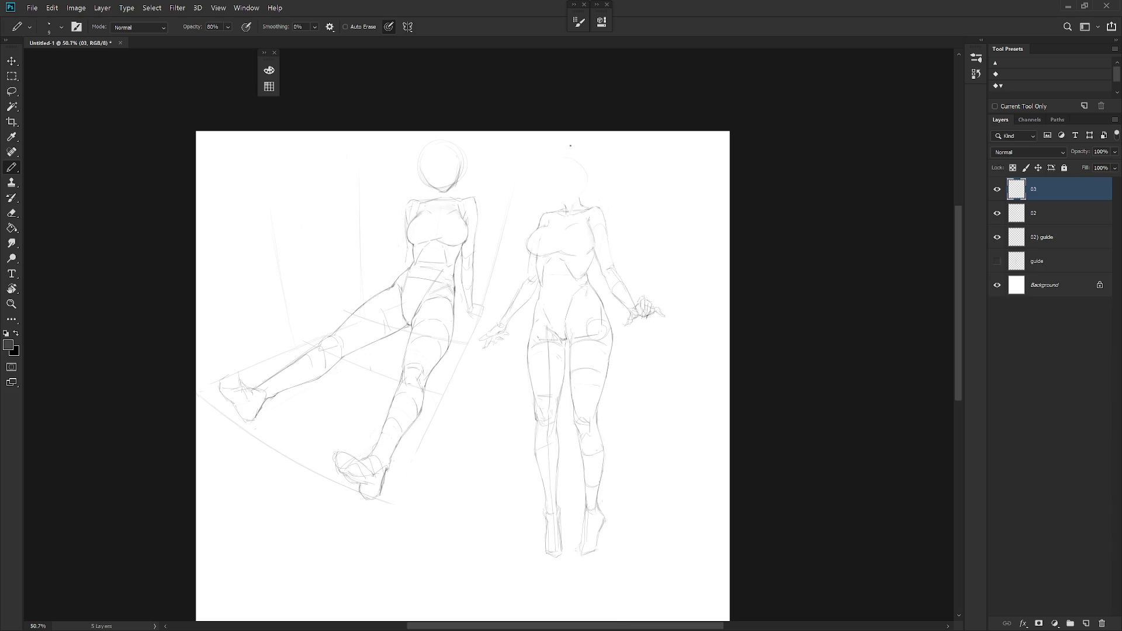
Step: Compare the sketch at the first eraser step in History, then restore the latest pencil step
{"action": "scroll", "coordinate": [565, 181], "scroll_direction": "up", "scroll_amount": 1}
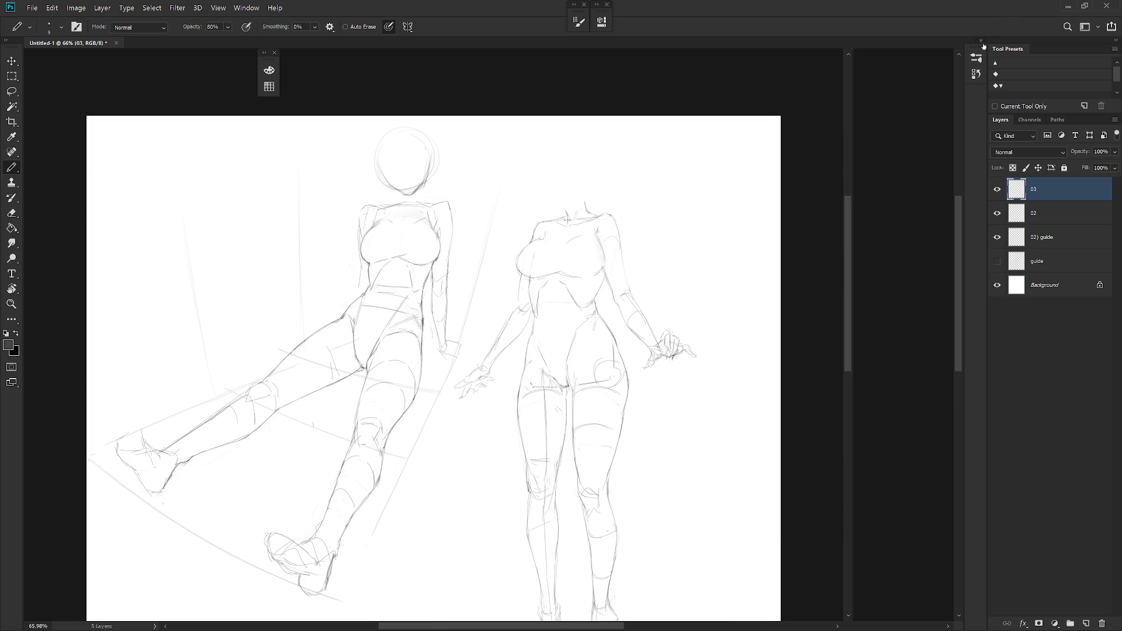
{"action": "left_click", "coordinate": [976, 73]}
{"action": "scroll", "coordinate": [955, 87], "scroll_direction": "up", "scroll_amount": 10}
{"action": "left_click", "coordinate": [954, 87]}
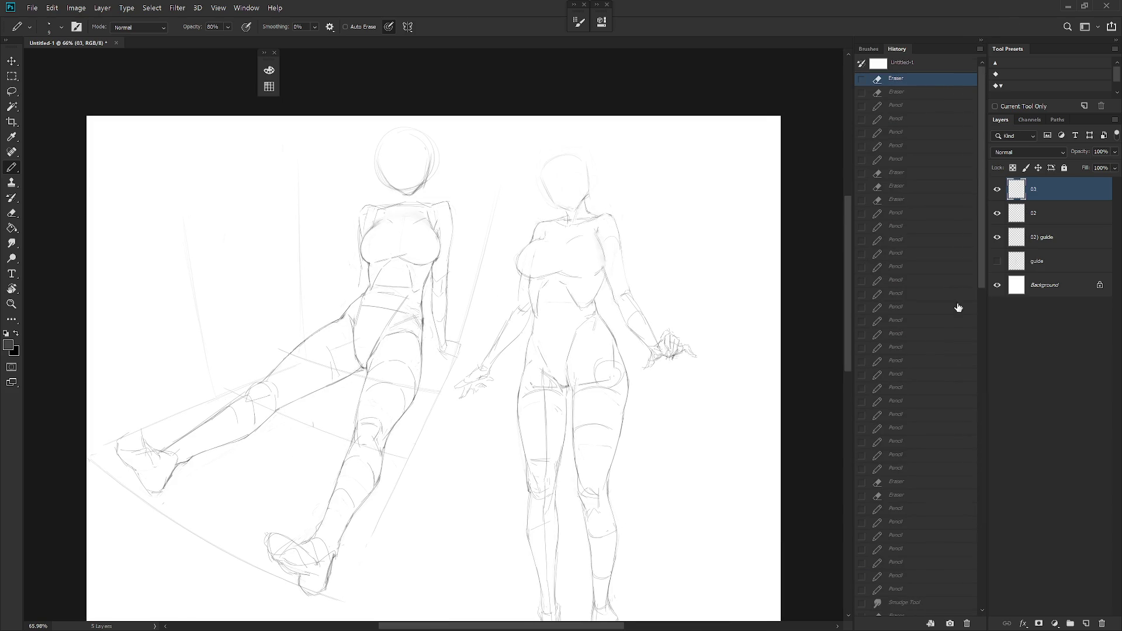
{"action": "scroll", "coordinate": [963, 339], "scroll_direction": "down", "scroll_amount": 15}
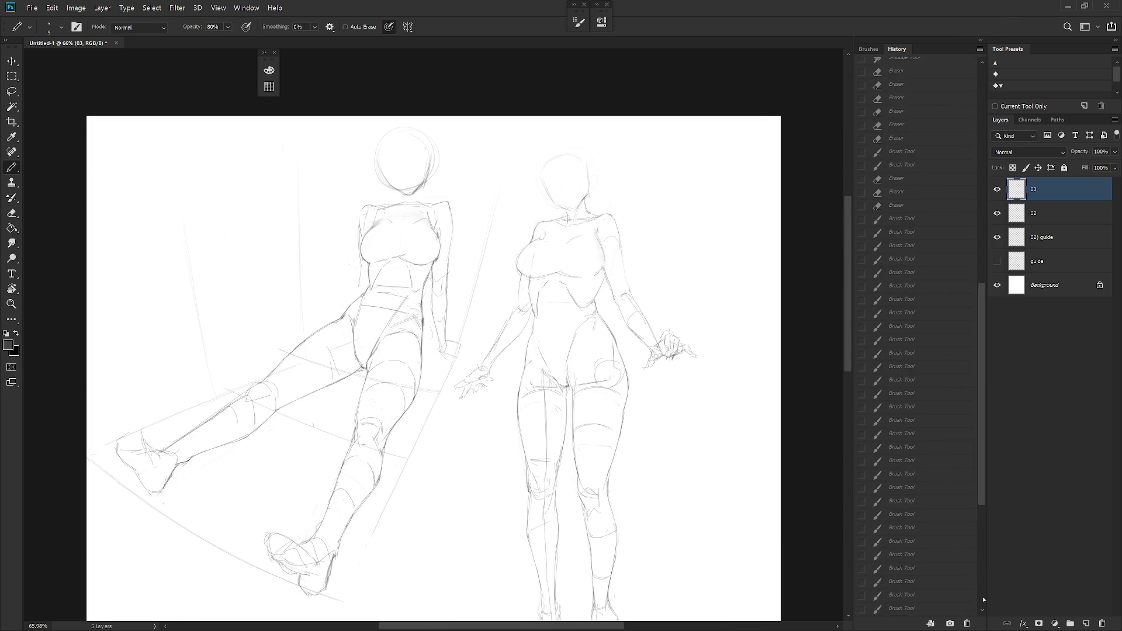
{"action": "left_click", "coordinate": [935, 608]}
{"action": "left_click", "coordinate": [980, 42]}
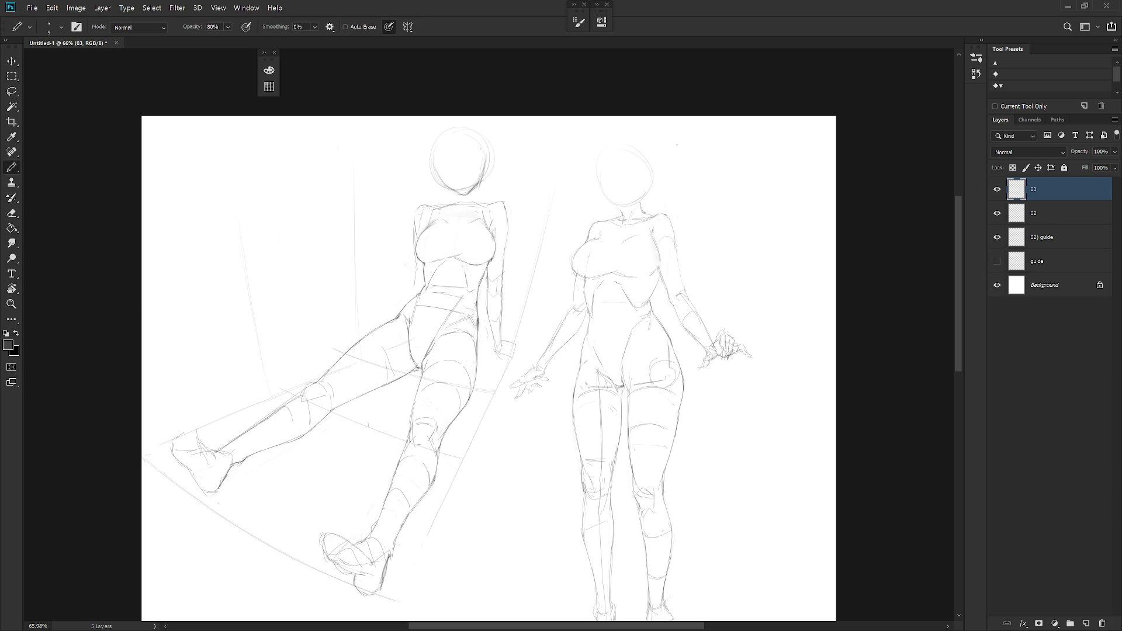
Step: Keep refining the standing figure's body lines with the Pencil
{"action": "key", "text": "b"}
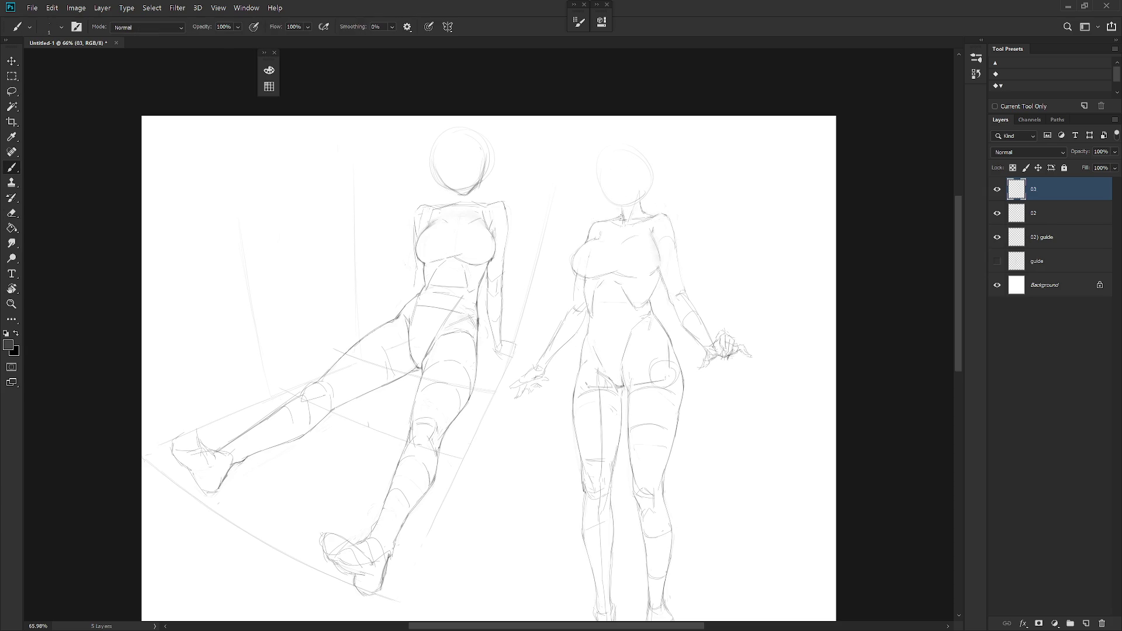
{"action": "key", "text": "shift+b"}
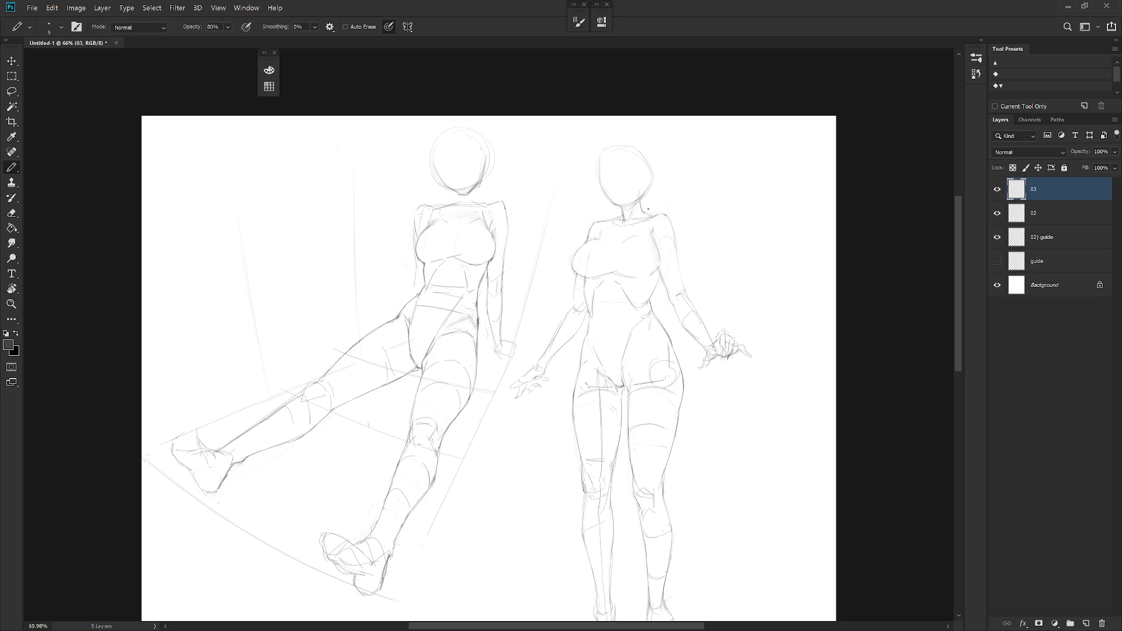
{"action": "scroll", "coordinate": [651, 227], "scroll_direction": "down", "scroll_amount": 5}
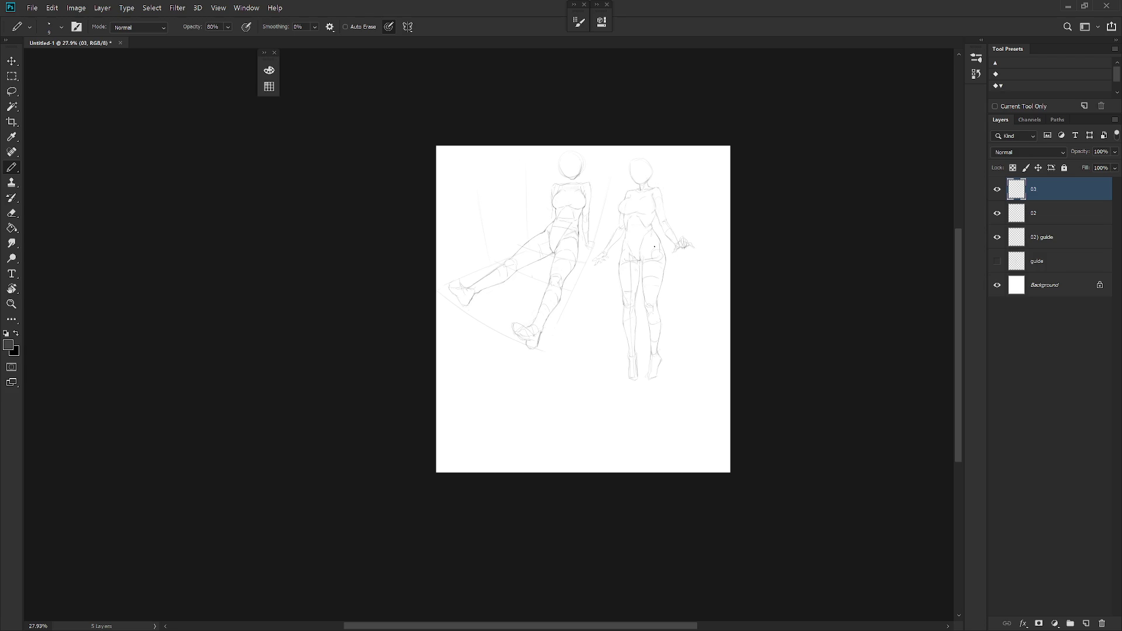
{"action": "scroll", "coordinate": [663, 230], "scroll_direction": "up", "scroll_amount": 5}
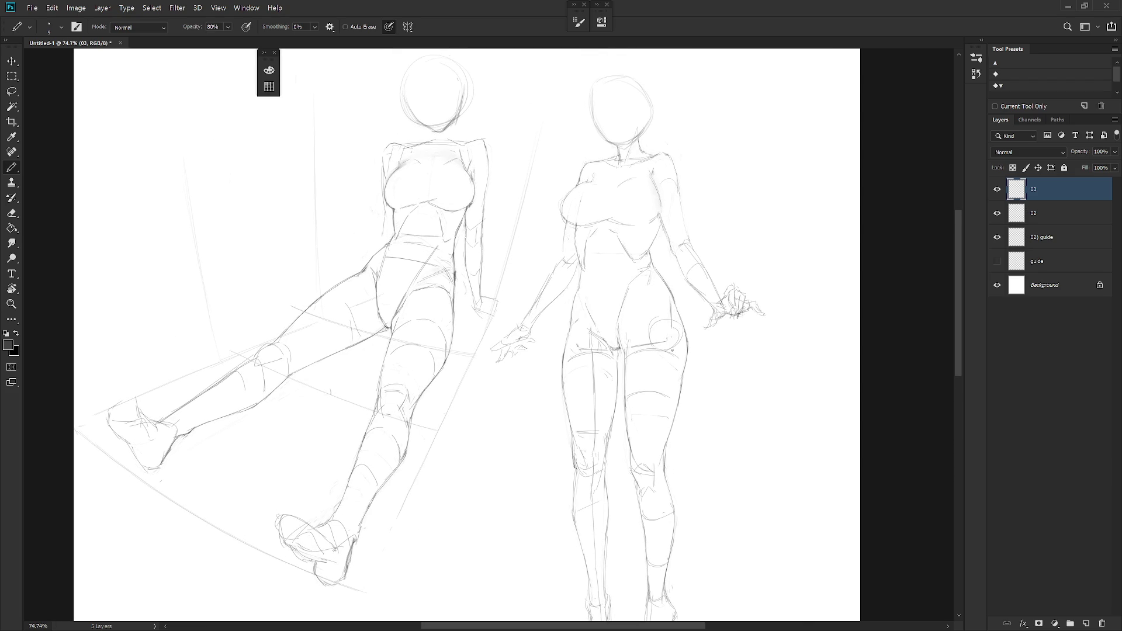
Step: Lasso the standing figure's hip and thigh and squash them vertically to about 94%
{"action": "key", "text": "l"}
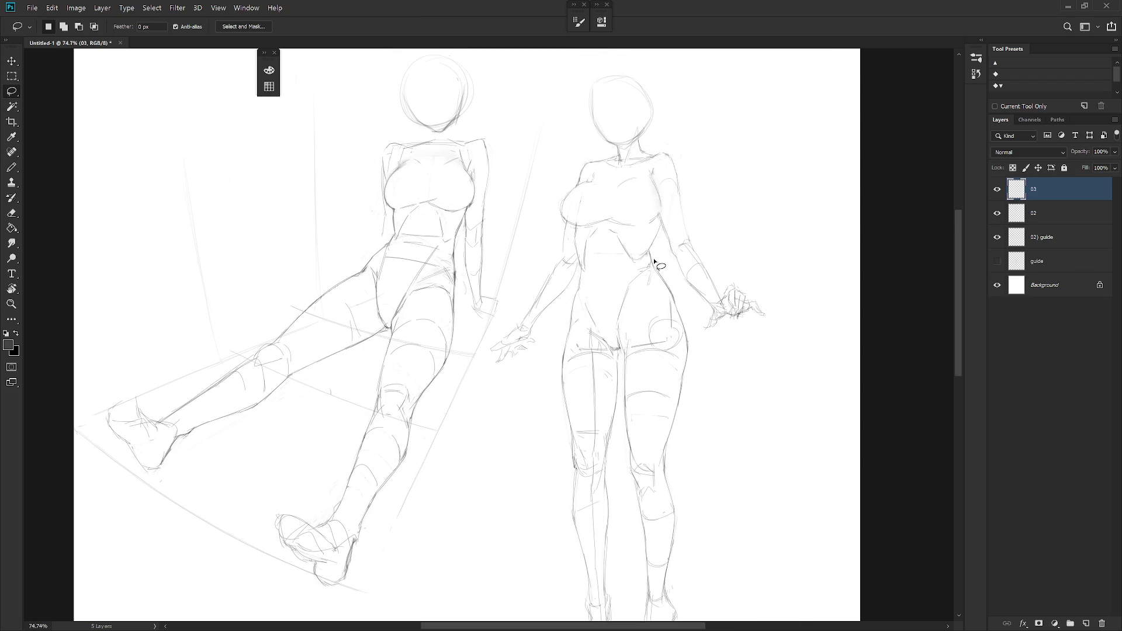
{"action": "mouse_move", "coordinate": [649, 263]}
{"action": "left_mouse_down"}
{"action": "mouse_move", "coordinate": [617, 339]}
{"action": "mouse_move", "coordinate": [680, 328]}
{"action": "left_mouse_up"}
{"action": "mouse_move", "coordinate": [685, 332]}
{"action": "left_mouse_down"}
{"action": "mouse_move", "coordinate": [679, 295]}
{"action": "mouse_move", "coordinate": [624, 360]}
{"action": "left_mouse_up"}
{"action": "key", "text": "ctrl+t"}
{"action": "left_click_drag", "start_coordinate": [653, 263], "coordinate": [656, 269]}
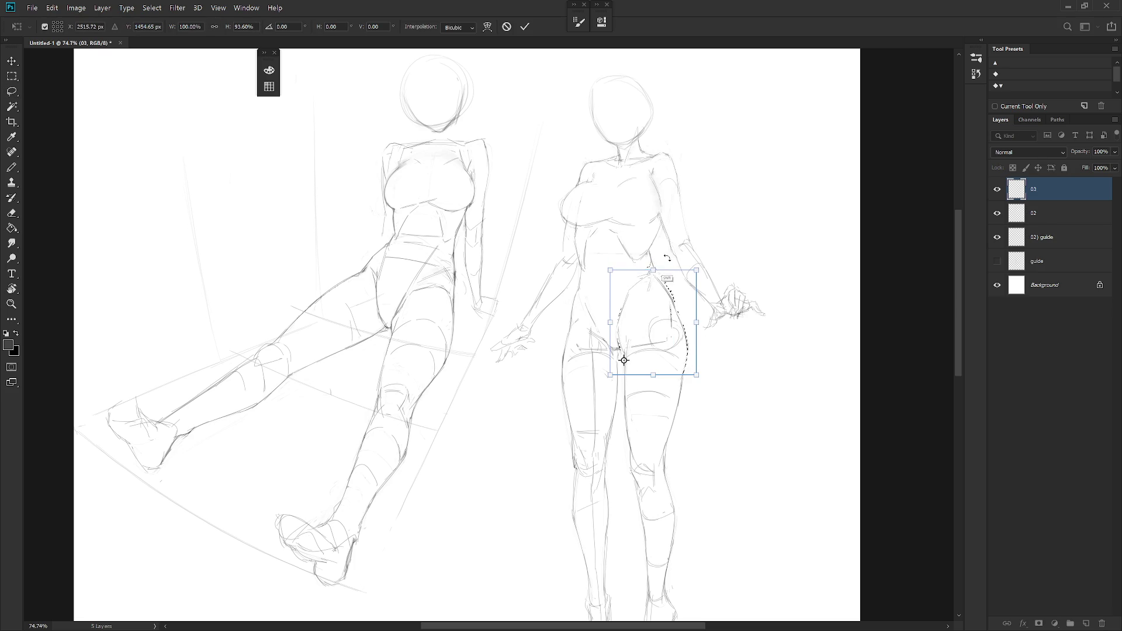
{"action": "key", "text": "Return"}
{"action": "key", "text": "ctrl+d"}
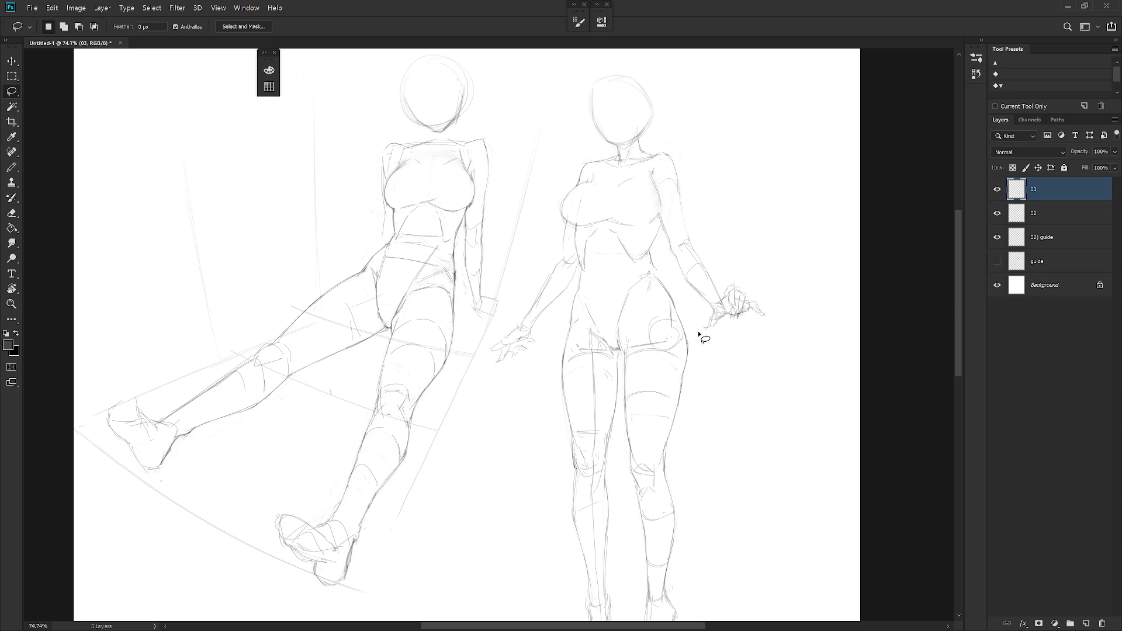
Step: Lasso the hip area again and move it down about 41 px, then resume brushing
{"action": "key", "text": "e"}
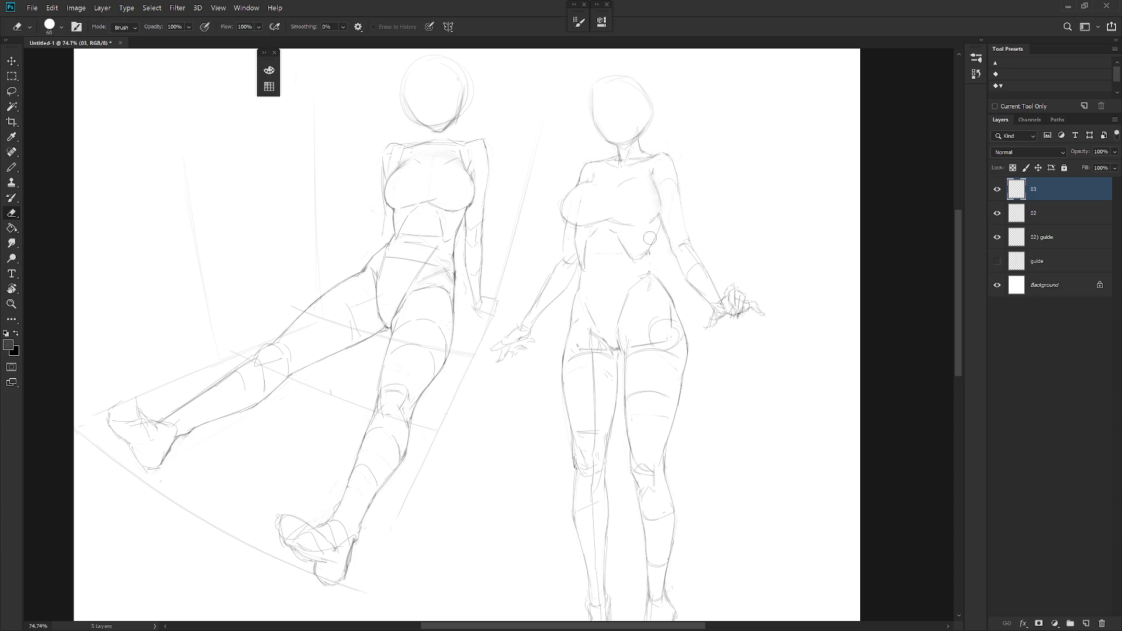
{"action": "key", "text": "l"}
{"action": "mouse_move", "coordinate": [570, 293]}
{"action": "left_mouse_down"}
{"action": "mouse_move", "coordinate": [605, 297]}
{"action": "mouse_move", "coordinate": [547, 217]}
{"action": "mouse_move", "coordinate": [544, 374]}
{"action": "left_mouse_up"}
{"action": "key", "text": "ctrl+t"}
{"action": "left_click_drag", "start_coordinate": [678, 227], "coordinate": [678, 245]}
{"action": "key", "text": "Return"}
{"action": "key", "text": "ctrl+d"}
{"action": "key", "text": "b"}
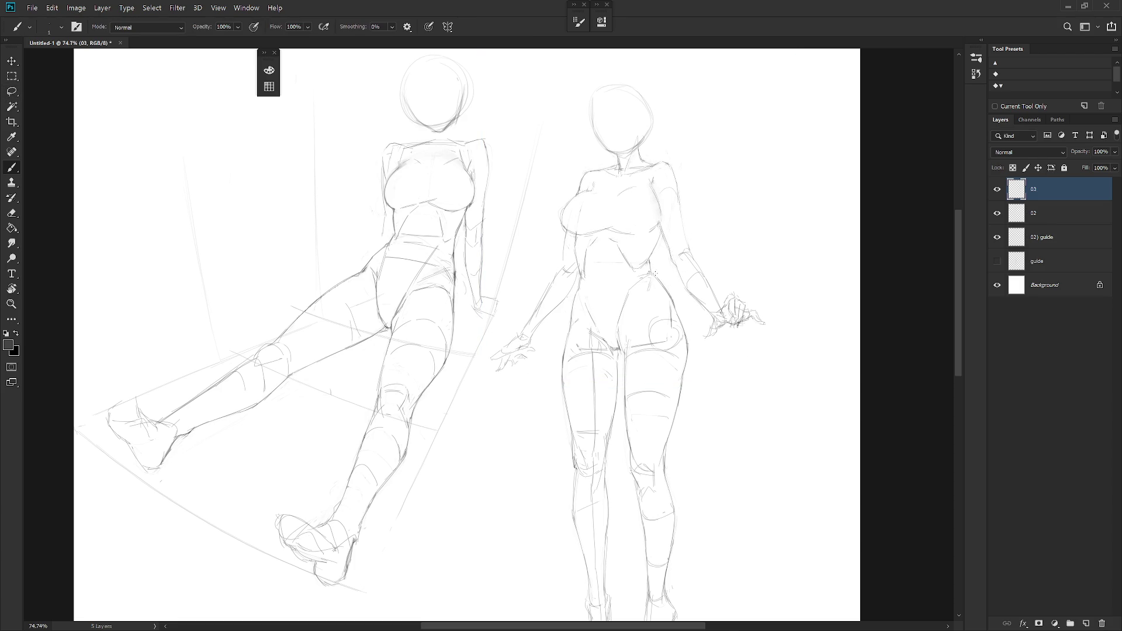
{"action": "scroll", "coordinate": [650, 273], "scroll_direction": "down", "scroll_amount": 5}
{"action": "scroll", "coordinate": [651, 273], "scroll_direction": "down", "scroll_amount": 3}
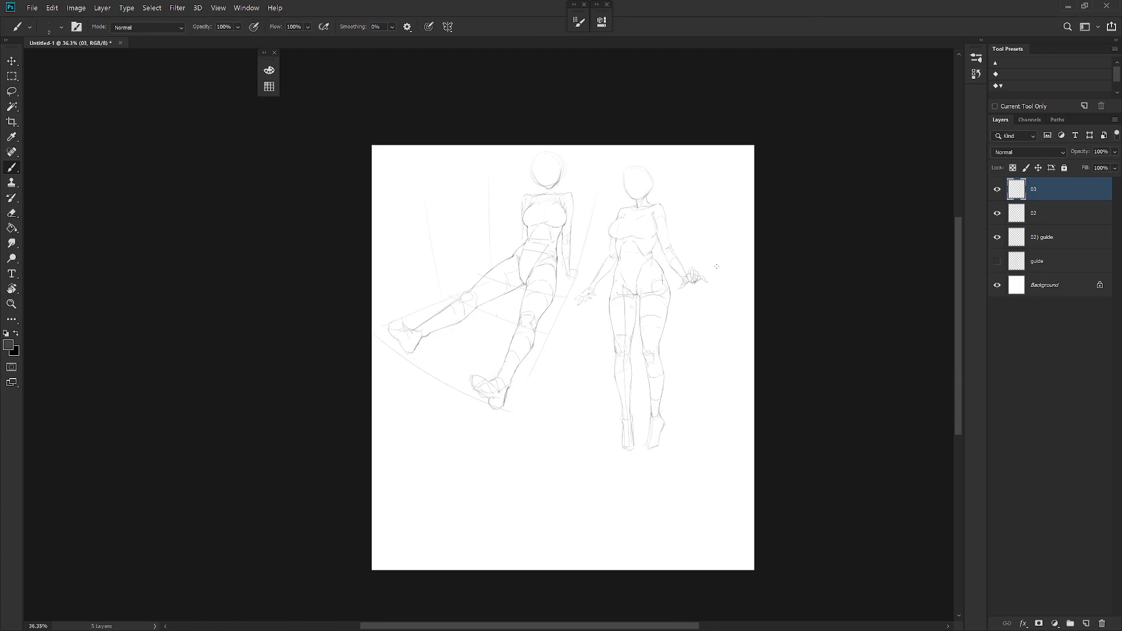
{"action": "scroll", "coordinate": [667, 238], "scroll_direction": "up", "scroll_amount": 5}
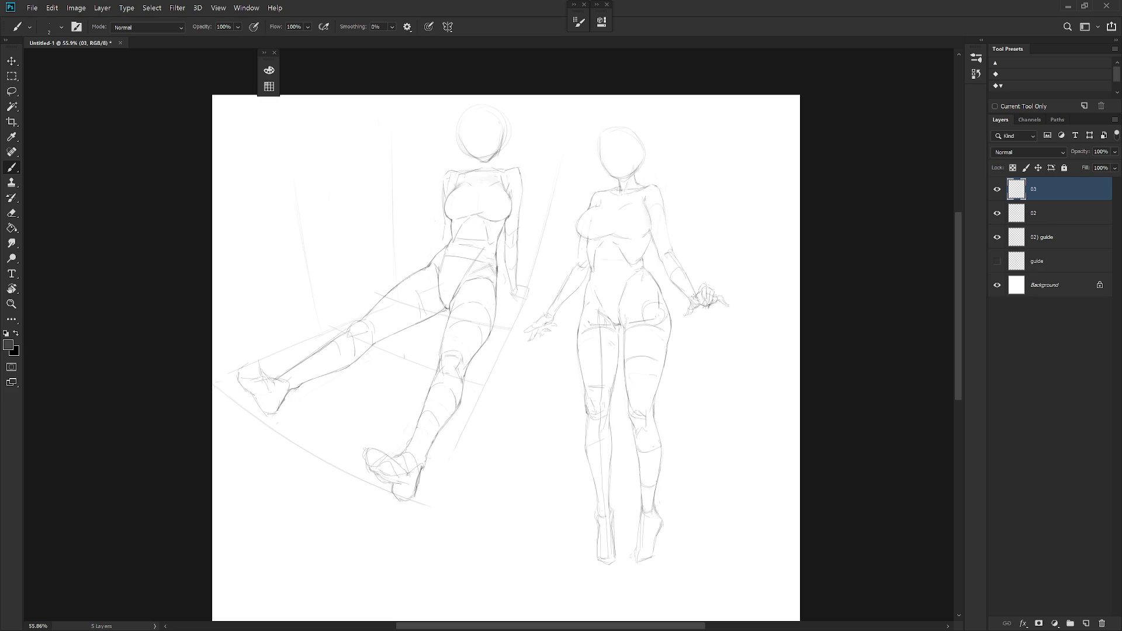
{"action": "scroll", "coordinate": [618, 270], "scroll_direction": "up", "scroll_amount": 5}
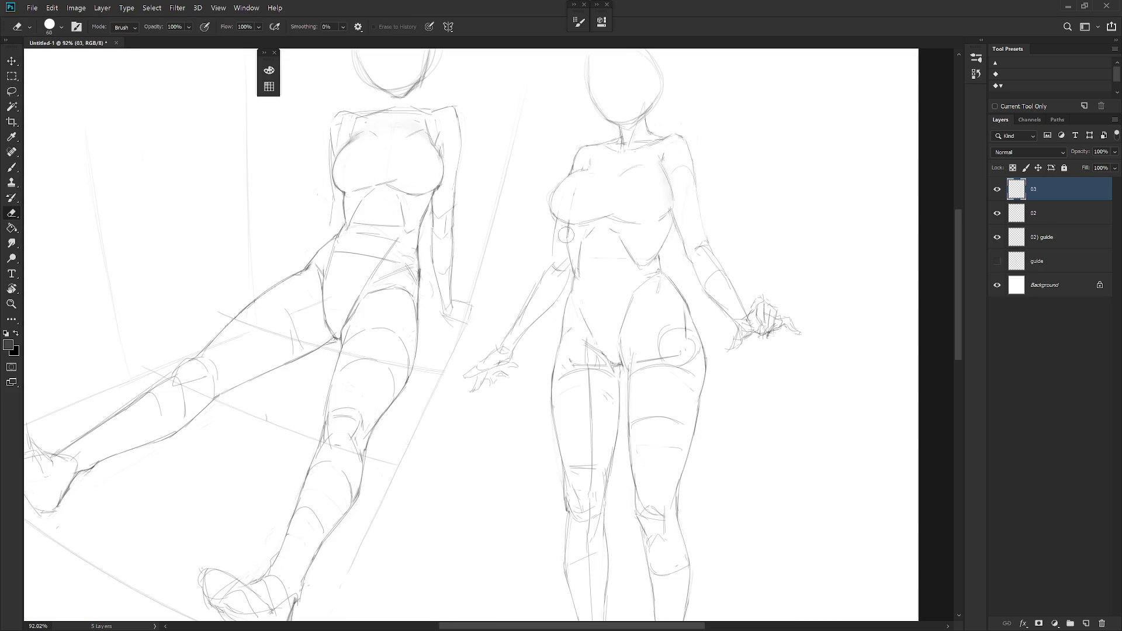
Step: Redraw the standing figure's torso edge line and add a short stroke along the arm
{"action": "left_click_drag", "start_coordinate": [573, 232], "coordinate": [576, 264]}
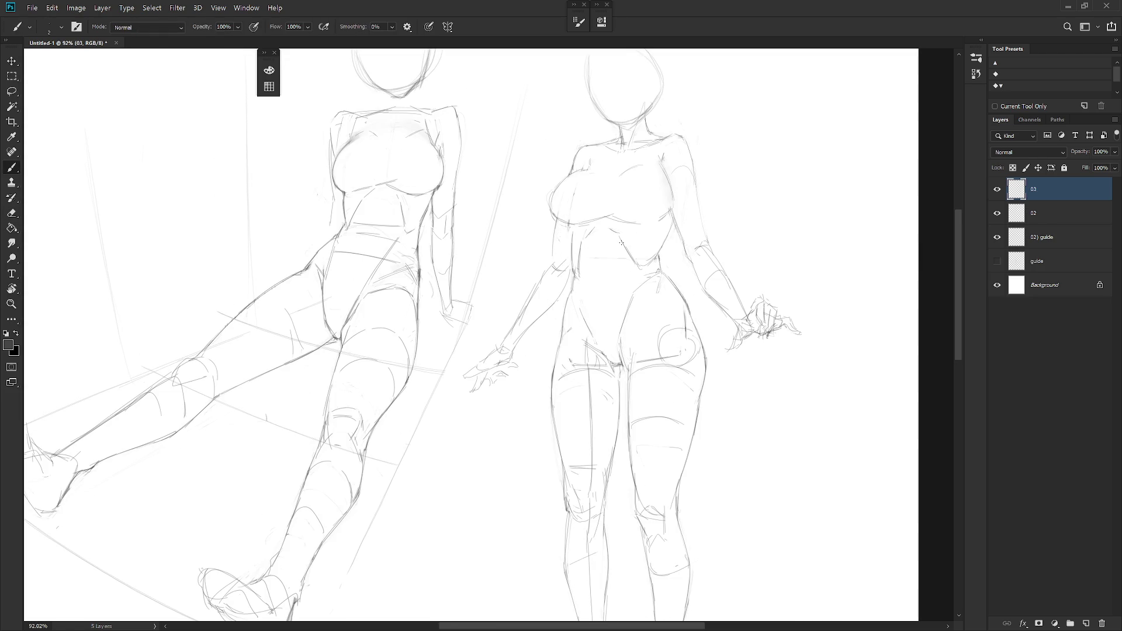
{"action": "key", "text": "ctrl+z"}
{"action": "left_click_drag", "start_coordinate": [574, 224], "coordinate": [573, 261]}
{"action": "left_click_drag", "start_coordinate": [699, 237], "coordinate": [707, 295]}
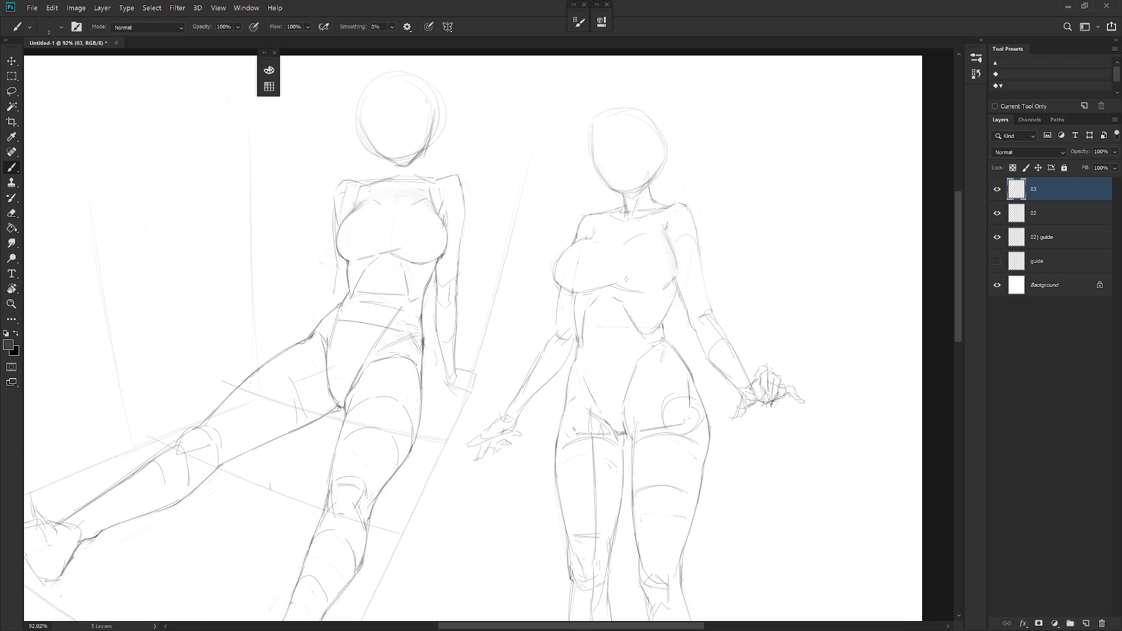
{"action": "left_click_drag", "start_coordinate": [556, 304], "coordinate": [555, 332]}
Step: Lasso the left-side forearm and hand and shift them up and to the right
{"action": "key", "text": "l"}
{"action": "mouse_move", "coordinate": [543, 379]}
{"action": "left_mouse_down"}
{"action": "mouse_move", "coordinate": [540, 440]}
{"action": "mouse_move", "coordinate": [542, 429]}
{"action": "left_mouse_up"}
{"action": "key", "text": "ctrl+t"}
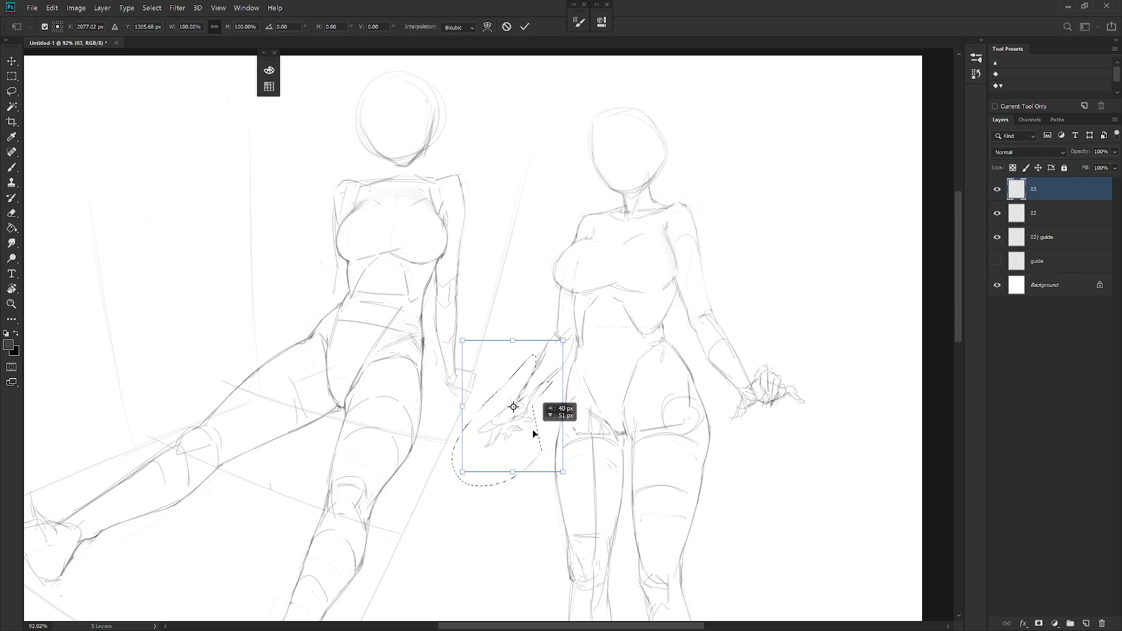
{"action": "key", "text": "Return"}
{"action": "key", "text": "b"}
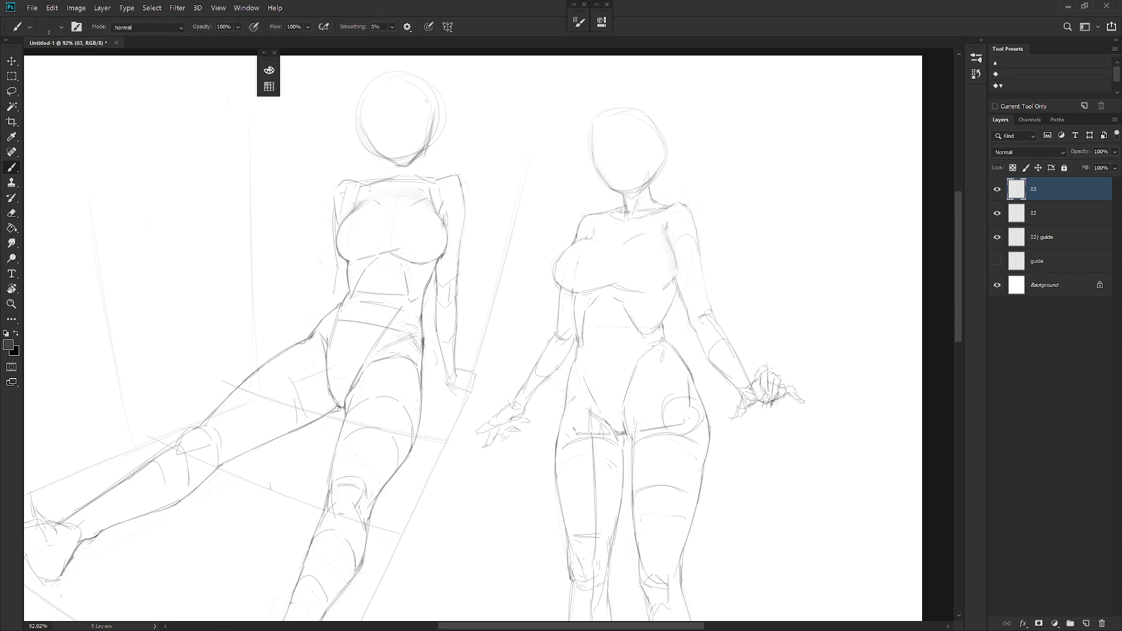
{"action": "left_click_drag", "start_coordinate": [656, 316], "coordinate": [631, 361]}
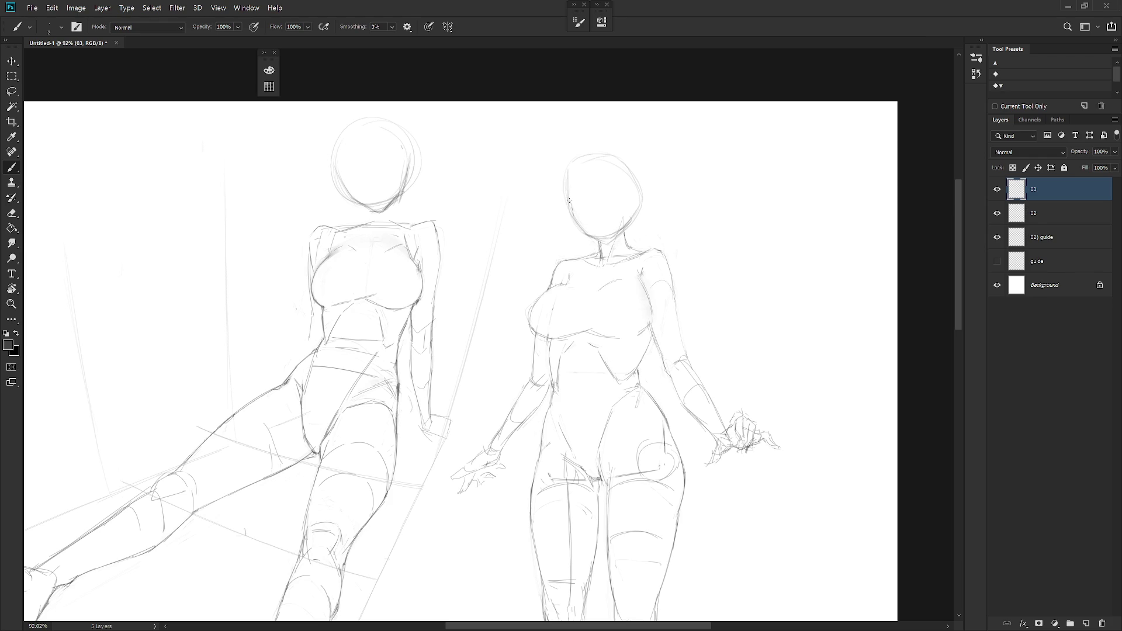
Step: Darken the standing figure's jawline, undoing stray trial strokes beside the face
{"action": "left_click_drag", "start_coordinate": [565, 187], "coordinate": [568, 219]}
{"action": "key", "text": "ctrl+z"}
{"action": "left_click_drag", "start_coordinate": [579, 222], "coordinate": [572, 234]}
{"action": "key", "text": "ctrl+z"}
{"action": "left_click_drag", "start_coordinate": [570, 207], "coordinate": [580, 229]}
{"action": "left_click_drag", "start_coordinate": [566, 202], "coordinate": [590, 238]}
Step: Draw the ear, hair lines and hairline curve across the top of the head
{"action": "key", "text": "e"}
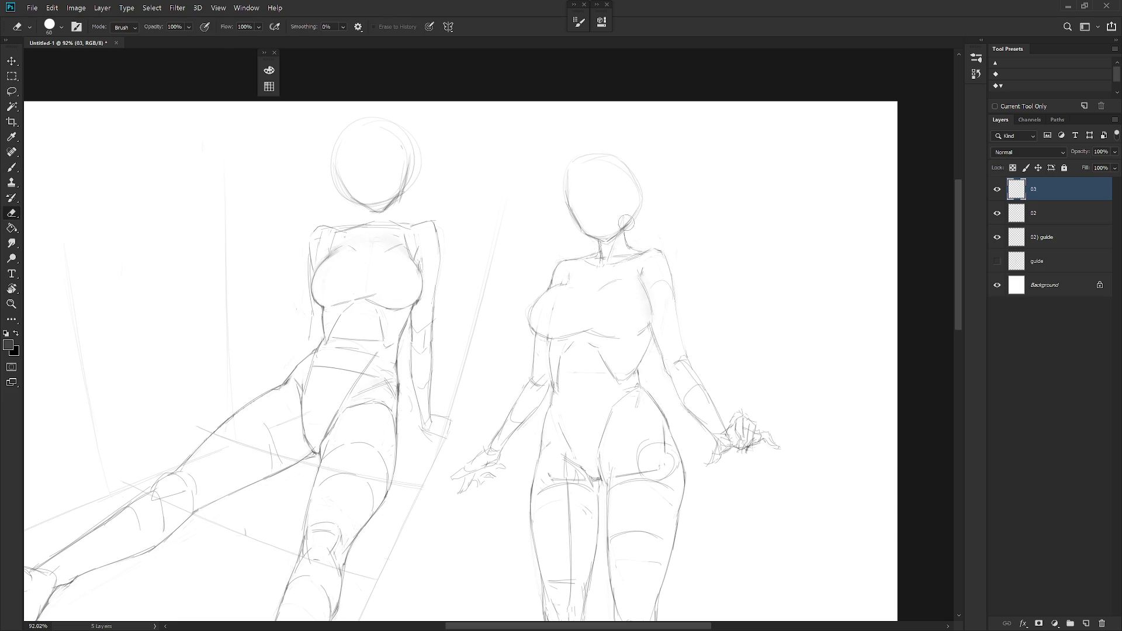
{"action": "key", "text": "b"}
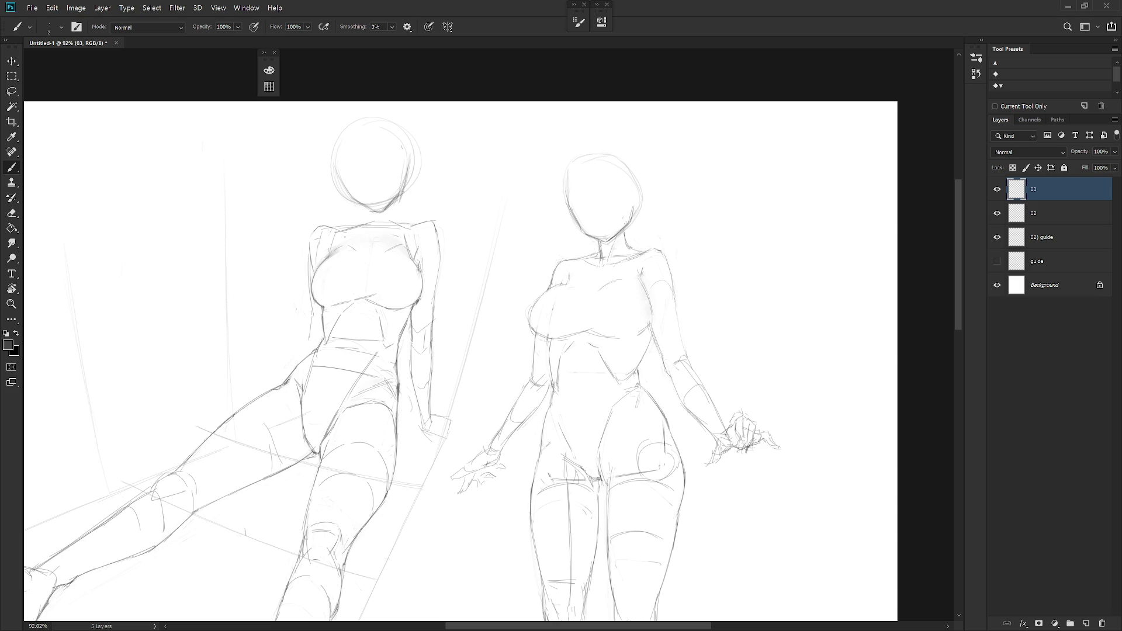
{"action": "left_click_drag", "start_coordinate": [640, 197], "coordinate": [635, 214]}
{"action": "mouse_move", "coordinate": [568, 202]}
{"action": "left_mouse_down"}
{"action": "mouse_move", "coordinate": [590, 182]}
{"action": "mouse_move", "coordinate": [616, 184]}
{"action": "left_mouse_up"}
{"action": "left_click_drag", "start_coordinate": [760, 304], "coordinate": [769, 270]}
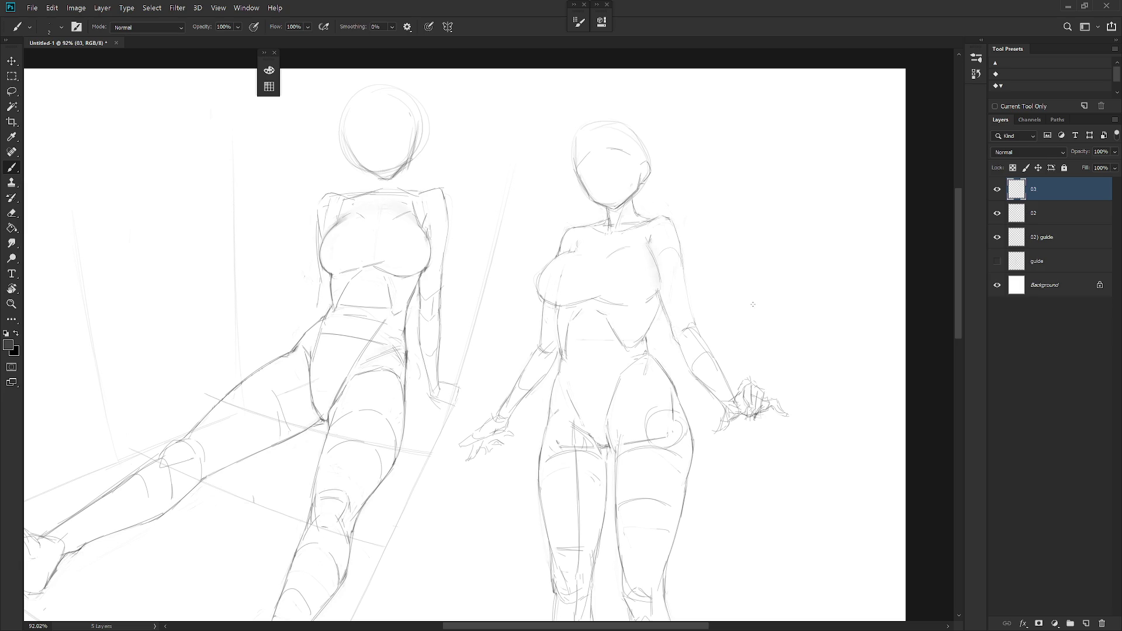
{"action": "scroll", "coordinate": [624, 157], "scroll_direction": "up", "scroll_amount": 2}
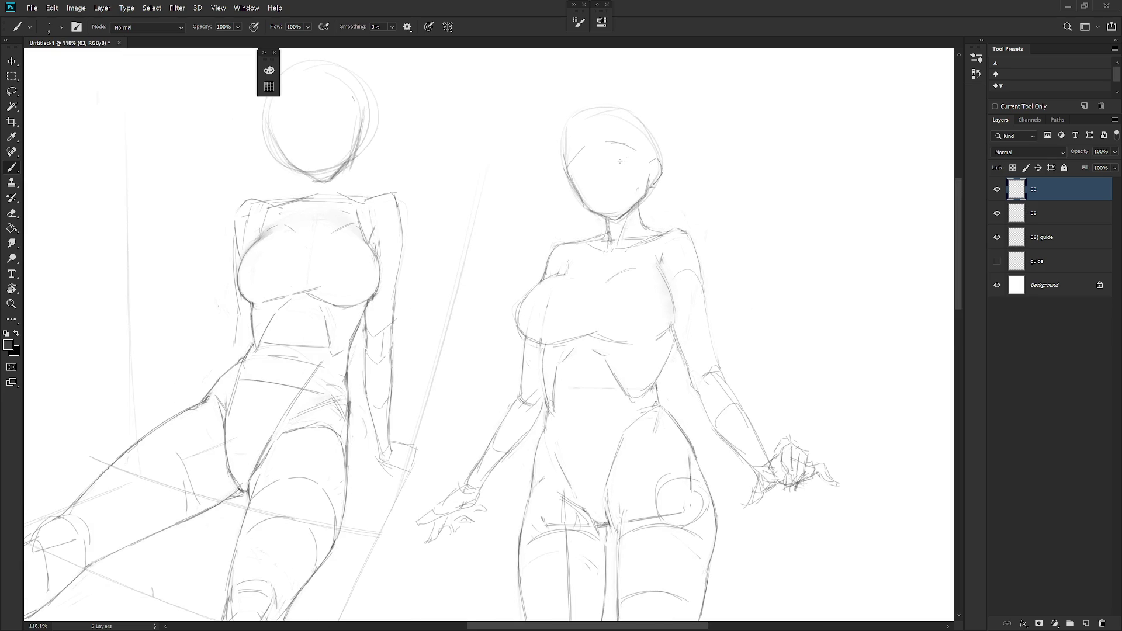
Step: Draw a small mouth on the standing girl's face and darken her jawline
{"action": "left_click_drag", "start_coordinate": [603, 200], "coordinate": [617, 198]}
{"action": "left_click_drag", "start_coordinate": [578, 194], "coordinate": [592, 210]}
{"action": "scroll", "coordinate": [637, 137], "scroll_direction": "down", "scroll_amount": 3}
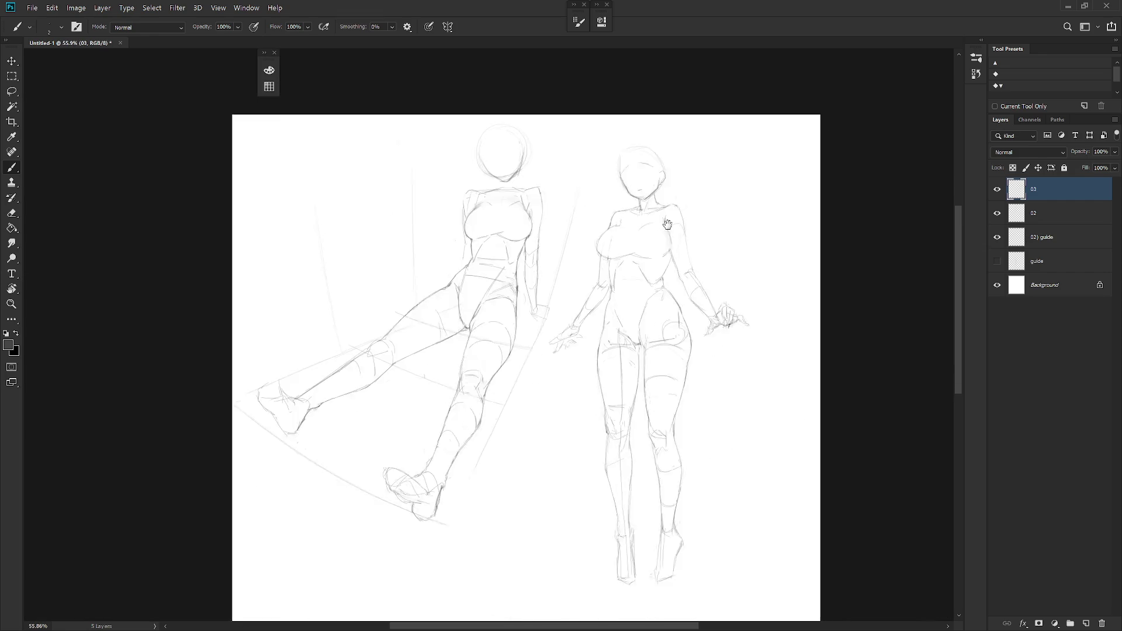
{"action": "scroll", "coordinate": [636, 136], "scroll_direction": "up", "scroll_amount": 1}
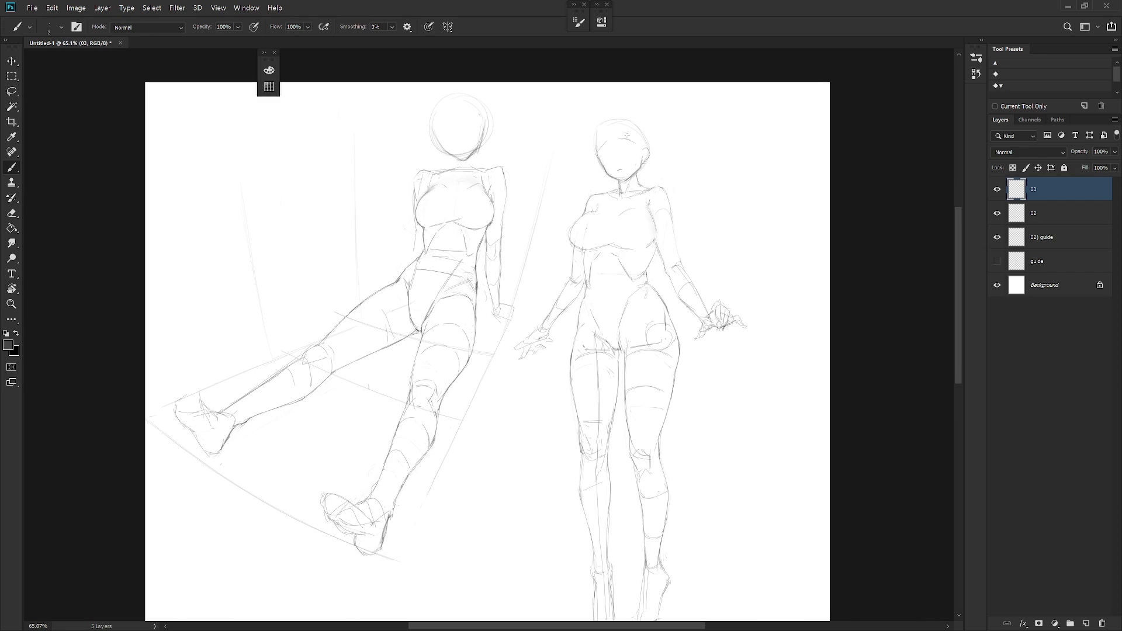
Step: Draw both eyes, redoing the first attempt, and add a shoulder and upper-arm stroke
{"action": "left_click_drag", "start_coordinate": [623, 151], "coordinate": [625, 160]}
{"action": "key", "text": "ctrl+z"}
{"action": "key", "text": "ctrl+z"}
{"action": "left_click_drag", "start_coordinate": [628, 153], "coordinate": [629, 158]}
{"action": "left_click_drag", "start_coordinate": [626, 152], "coordinate": [627, 156]}
{"action": "left_click_drag", "start_coordinate": [593, 191], "coordinate": [583, 210]}
Step: Tidy the face strokes by alternating Eraser and Brush, ending on a size 2 brush
{"action": "key", "text": "e"}
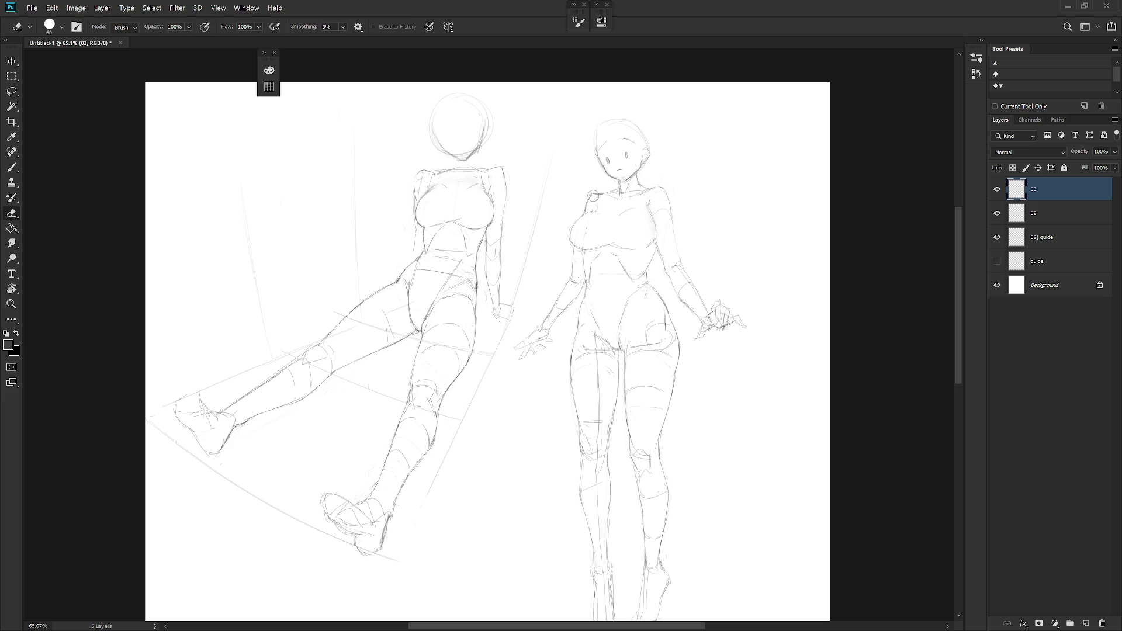
{"action": "key", "text": "b"}
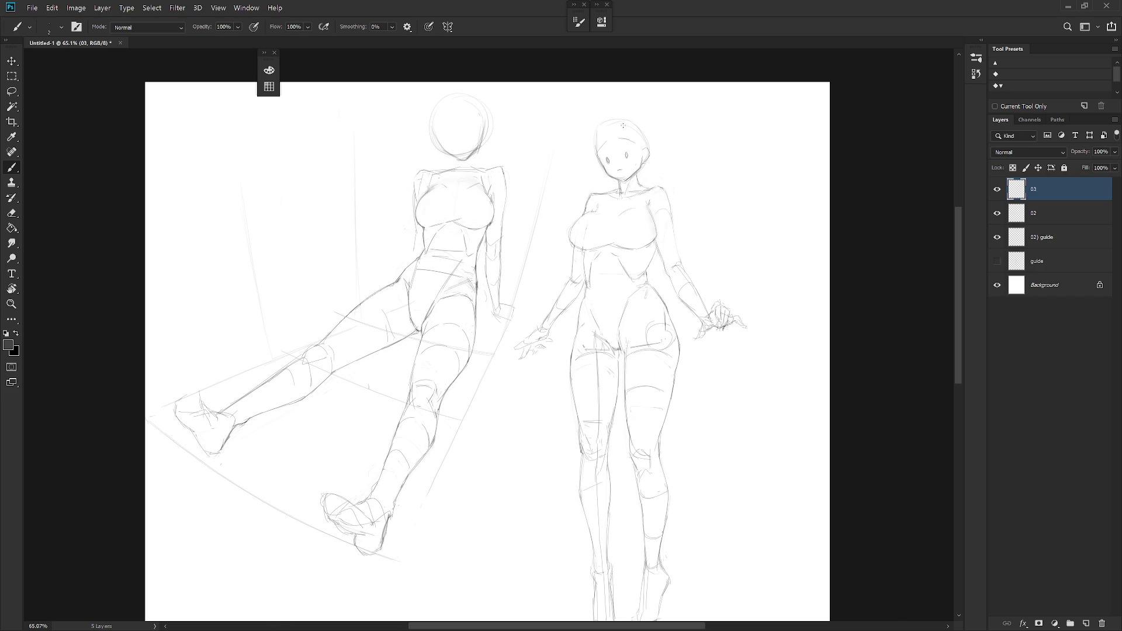
{"action": "scroll", "coordinate": [628, 123], "scroll_direction": "up", "scroll_amount": 2}
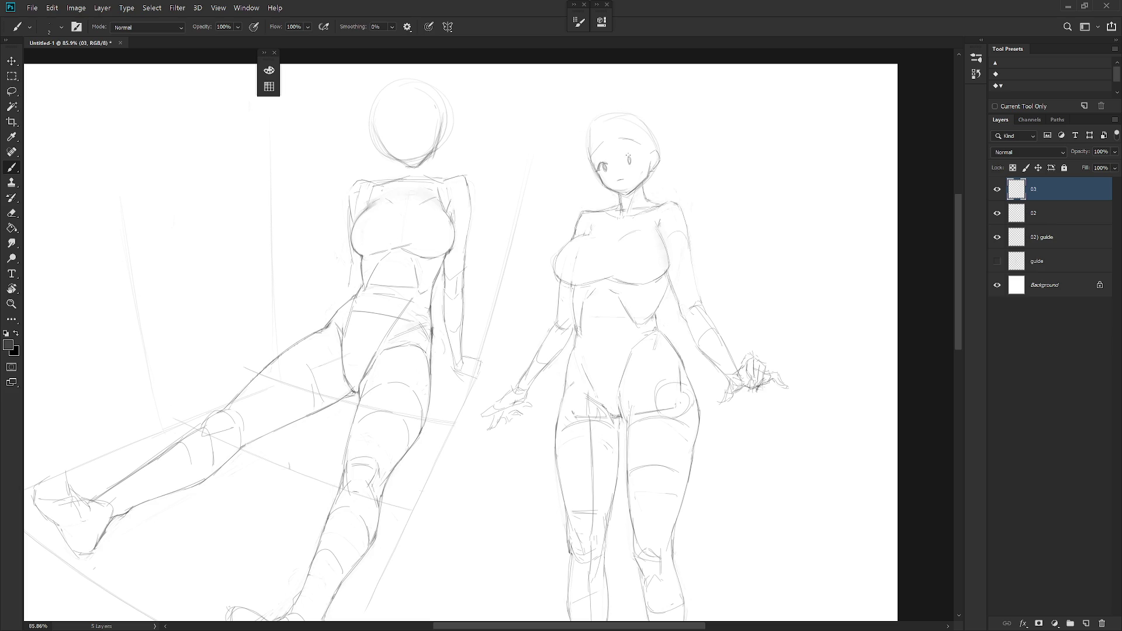
{"action": "key", "text": "ctrl"}
{"action": "key", "text": "e"}
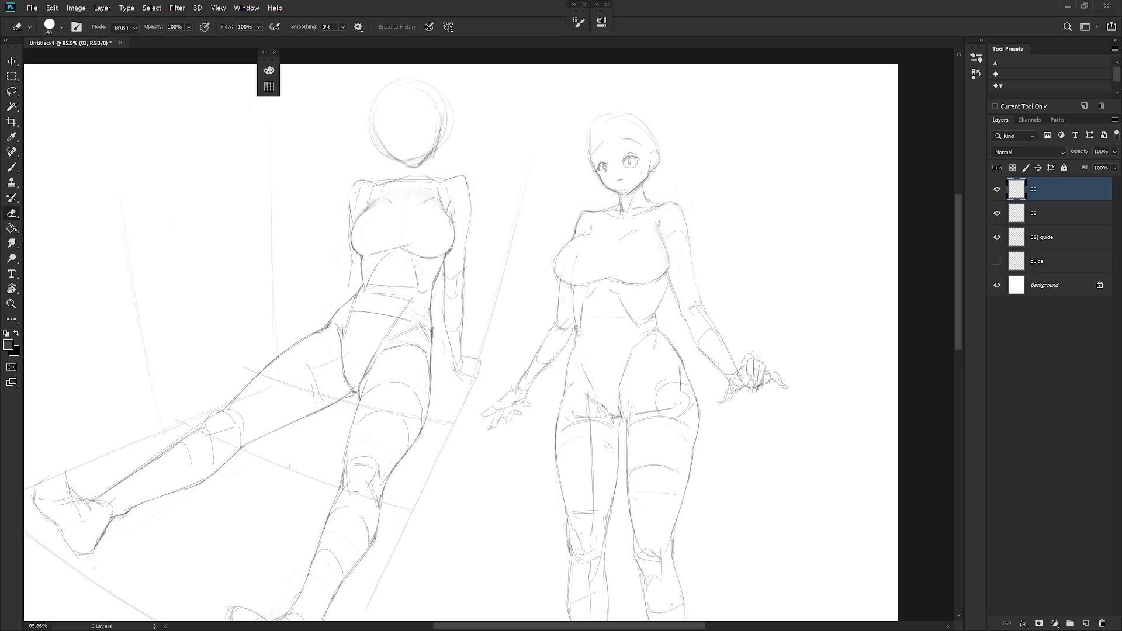
{"action": "key", "text": "b"}
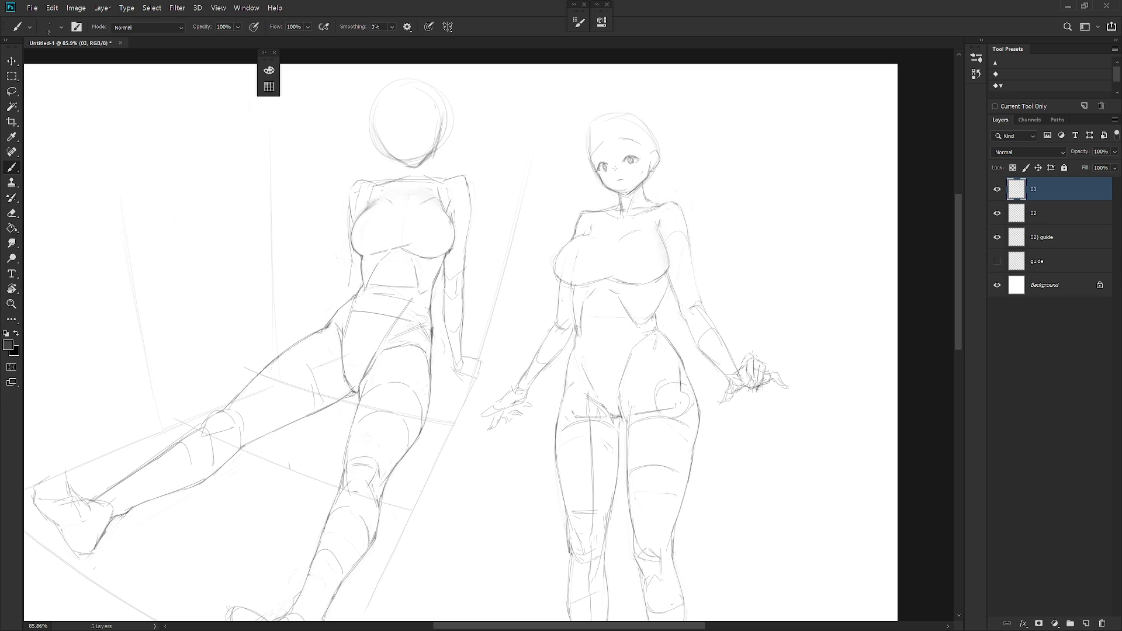
{"action": "key", "text": "e"}
{"action": "key", "text": "b"}
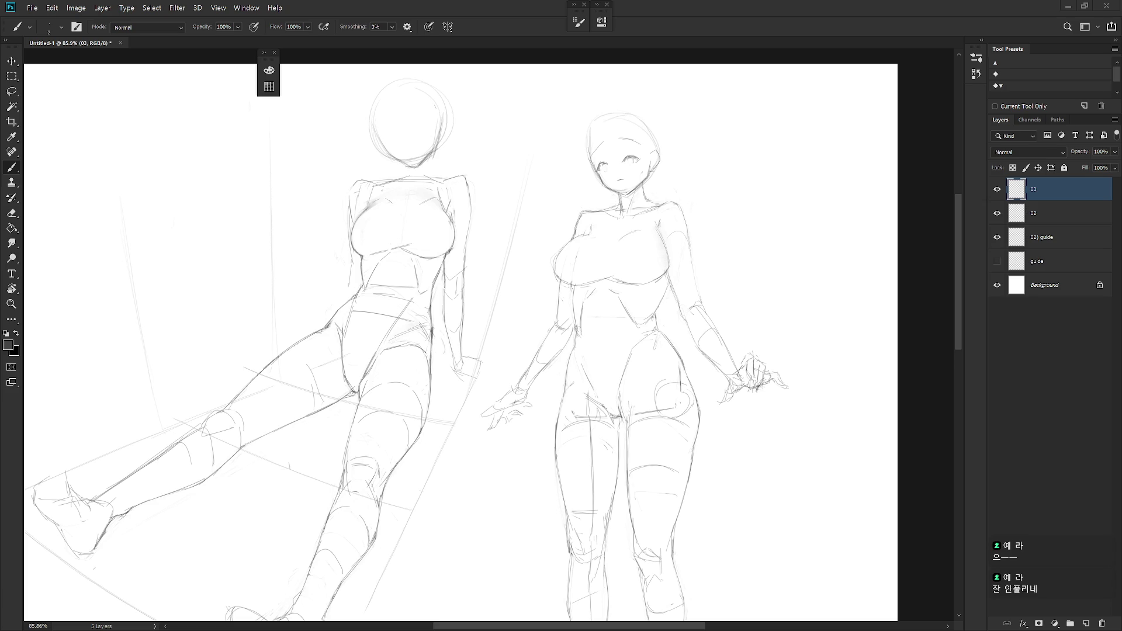
Step: Erase the eye on the right side of the standing girl's face
{"action": "scroll", "coordinate": [631, 170], "scroll_direction": "up", "scroll_amount": 2}
{"action": "scroll", "coordinate": [642, 222], "scroll_direction": "up", "scroll_amount": 1}
{"action": "scroll", "coordinate": [659, 213], "scroll_direction": "up", "scroll_amount": 1}
{"action": "key", "text": "e"}
{"action": "mouse_move", "coordinate": [657, 213]}
{"action": "left_mouse_down"}
{"action": "mouse_move", "coordinate": [643, 212]}
{"action": "mouse_move", "coordinate": [647, 226]}
{"action": "mouse_move", "coordinate": [622, 222]}
{"action": "left_mouse_up"}
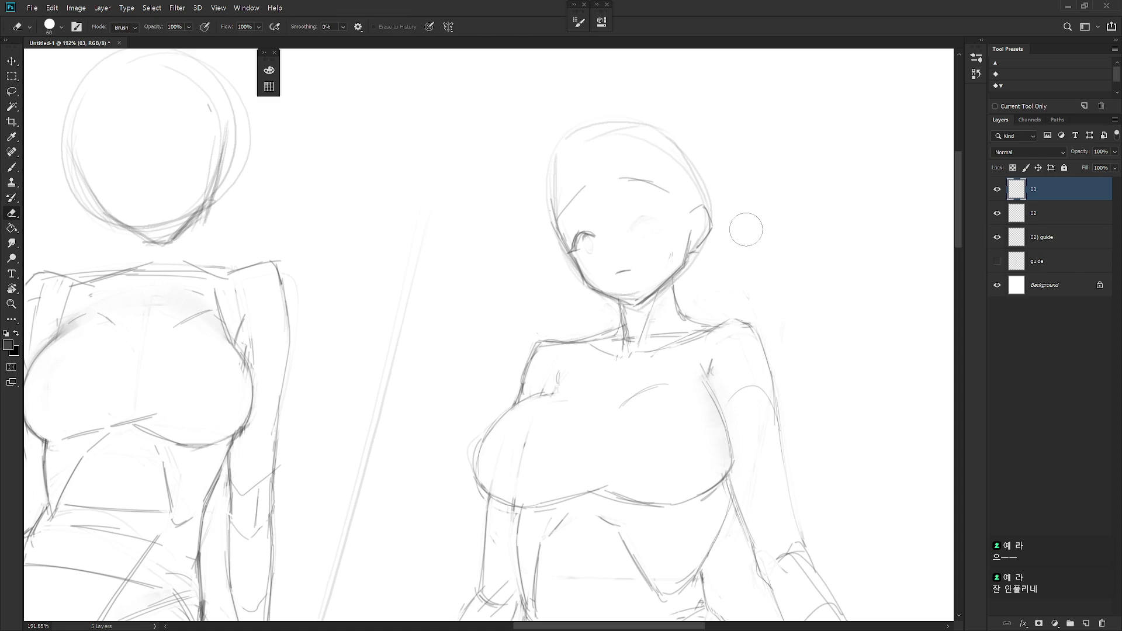
{"action": "scroll", "coordinate": [736, 218], "scroll_direction": "down", "scroll_amount": 5}
{"action": "scroll", "coordinate": [684, 151], "scroll_direction": "up", "scroll_amount": 5}
Step: Lasso the standing girl's head and scale it up to about 107%
{"action": "key", "text": "l"}
{"action": "left_click_drag", "start_coordinate": [665, 278], "coordinate": [649, 290]}
{"action": "key", "text": "ctrl+t"}
{"action": "left_click_drag", "start_coordinate": [750, 93], "coordinate": [758, 80]}
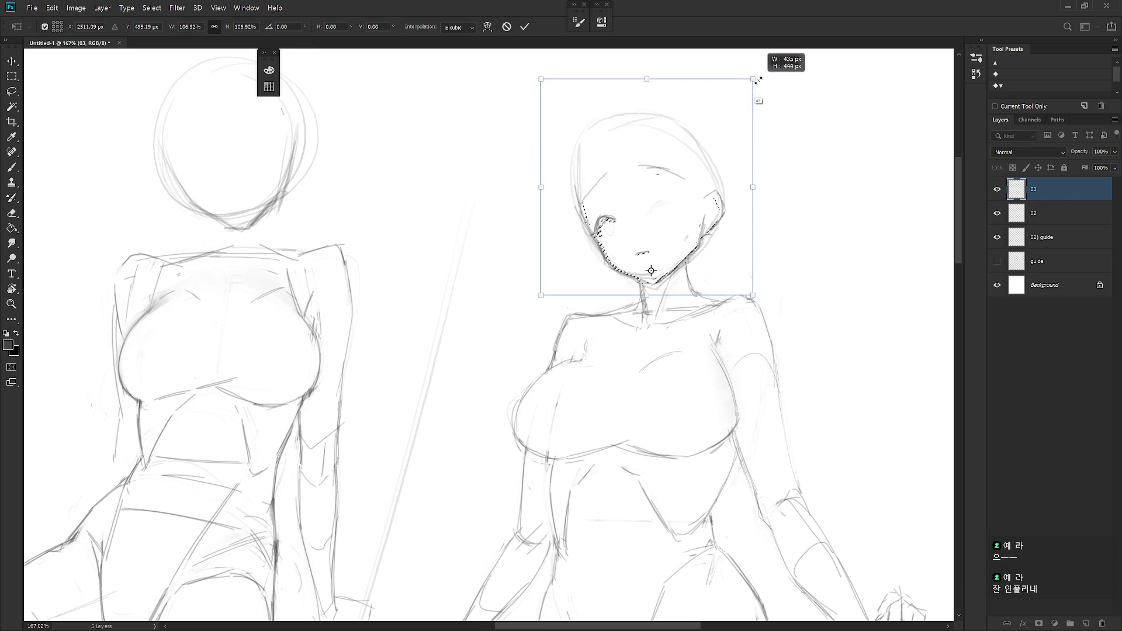
{"action": "key", "text": "Return"}
{"action": "key", "text": "ctrl+d"}
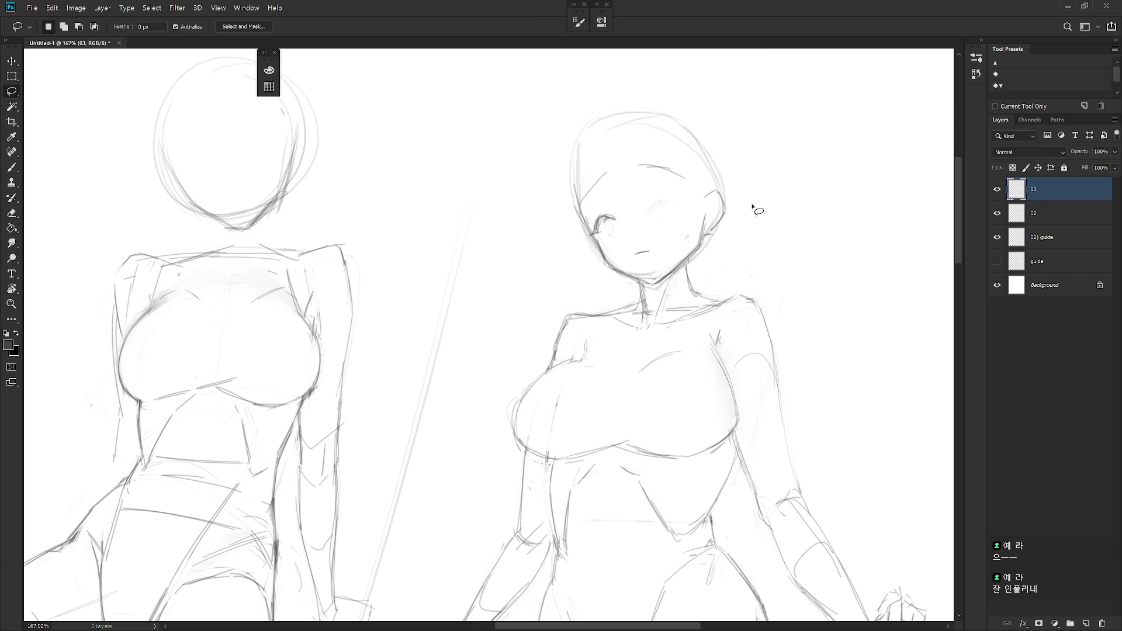
{"action": "key", "text": "b"}
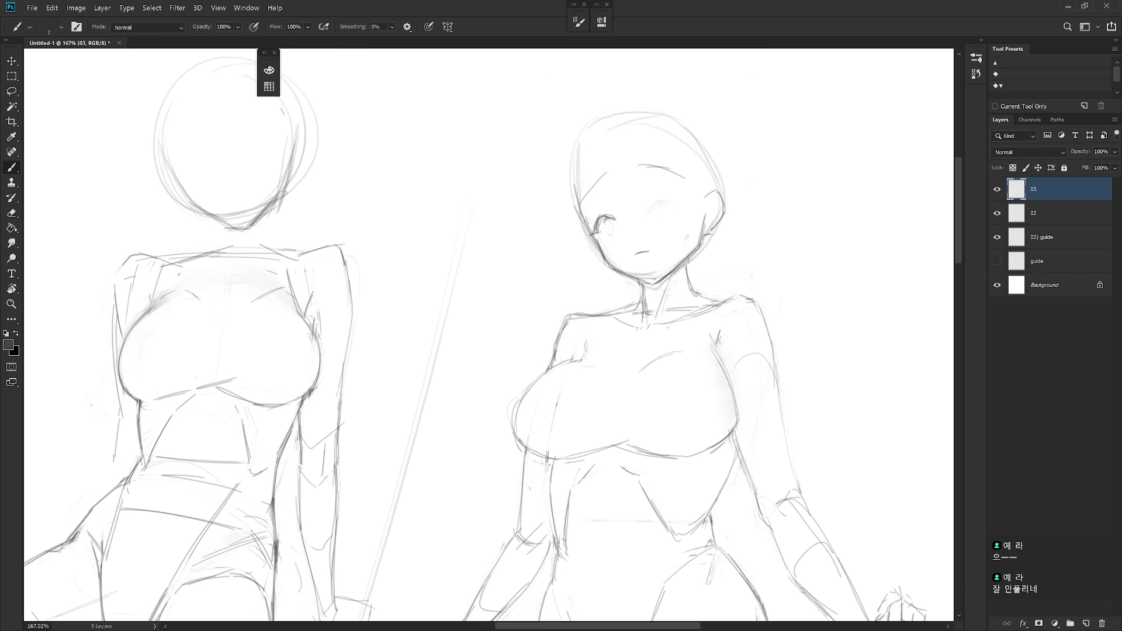
{"action": "scroll", "coordinate": [689, 272], "scroll_direction": "down", "scroll_amount": 4}
Step: Redraw over the standing girl's eye area along the glasses-like circles
{"action": "scroll", "coordinate": [643, 251], "scroll_direction": "up", "scroll_amount": 3}
{"action": "key", "text": "e"}
{"action": "key", "text": "b"}
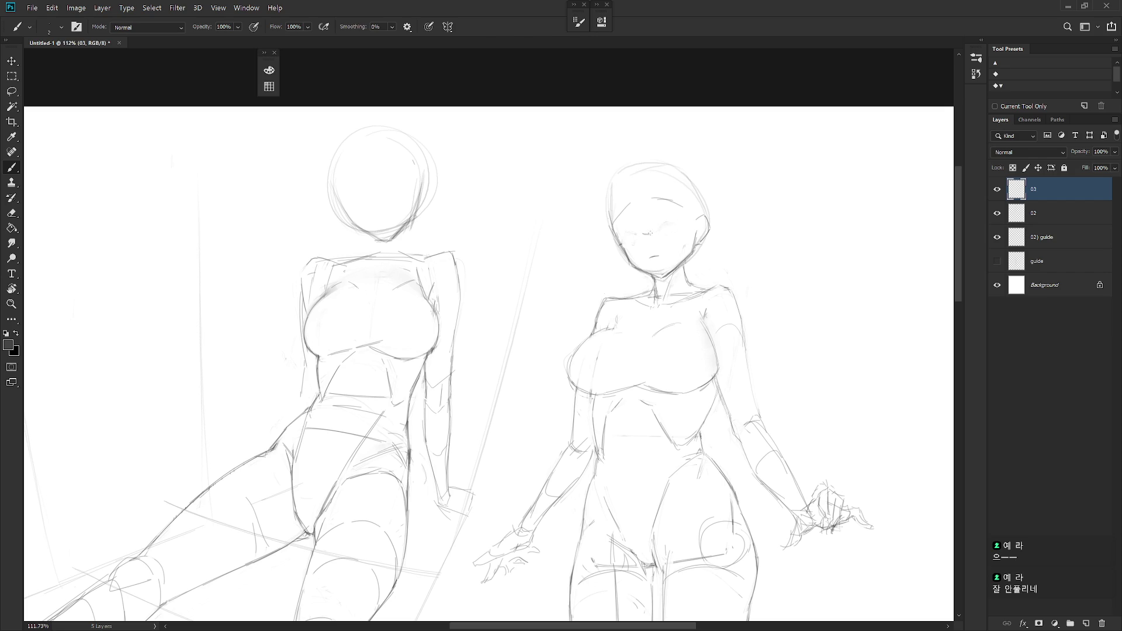
{"action": "left_click_drag", "start_coordinate": [649, 232], "coordinate": [674, 218]}
{"action": "left_click_drag", "start_coordinate": [659, 227], "coordinate": [680, 224]}
{"action": "key", "text": "shift+b"}
{"action": "key", "text": "shift+b"}
{"action": "key", "text": "shift+b"}
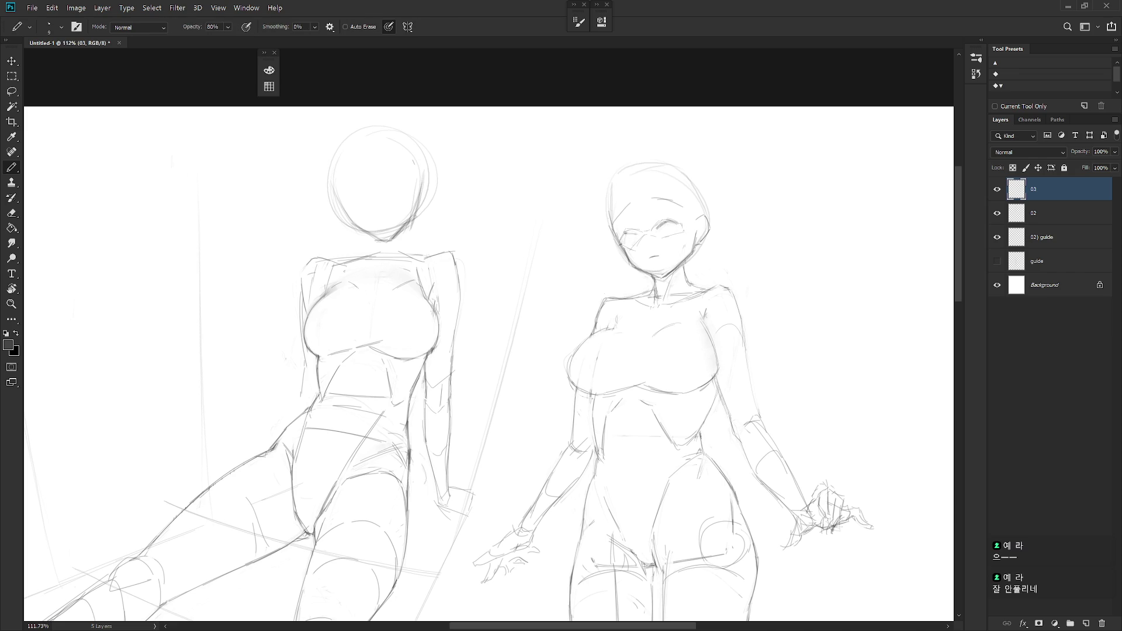
{"action": "key", "text": "shift+b"}
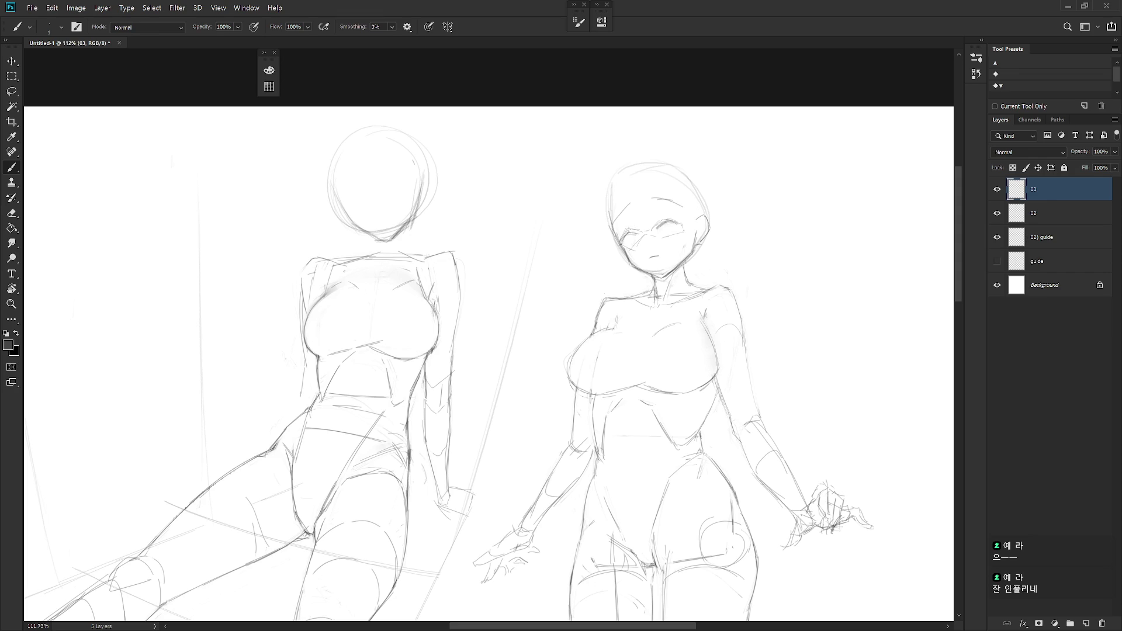
Step: Erase stray strokes around the eyes and hatch blush on the cheek
{"action": "key", "text": "e"}
{"action": "left_click_drag", "start_coordinate": [645, 231], "coordinate": [640, 245]}
{"action": "key", "text": "b"}
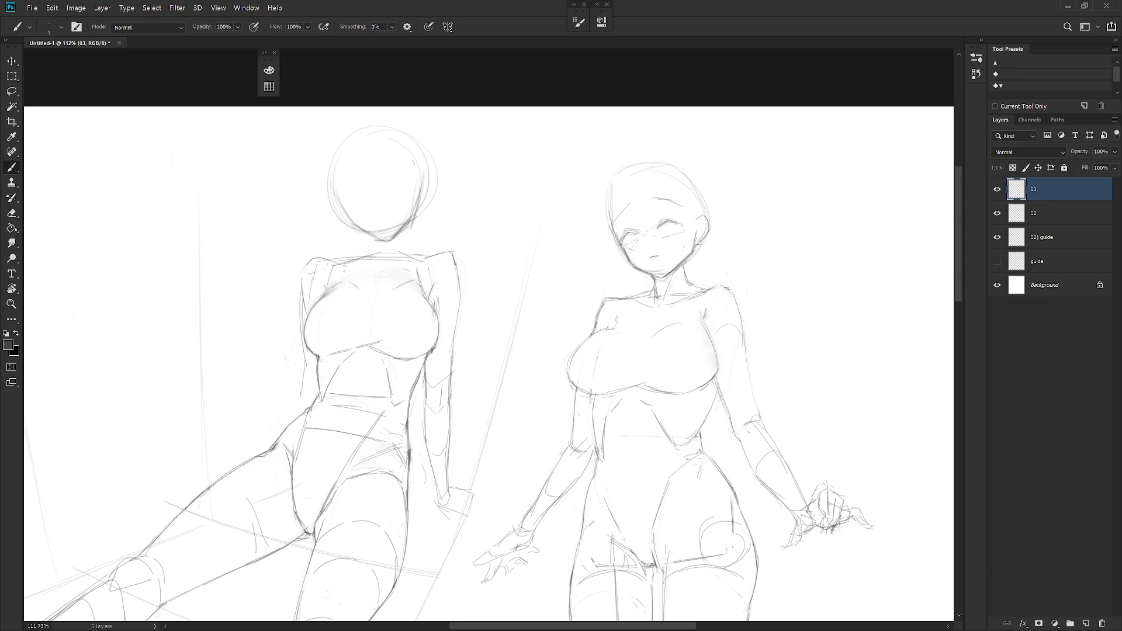
{"action": "left_click_drag", "start_coordinate": [628, 242], "coordinate": [637, 244]}
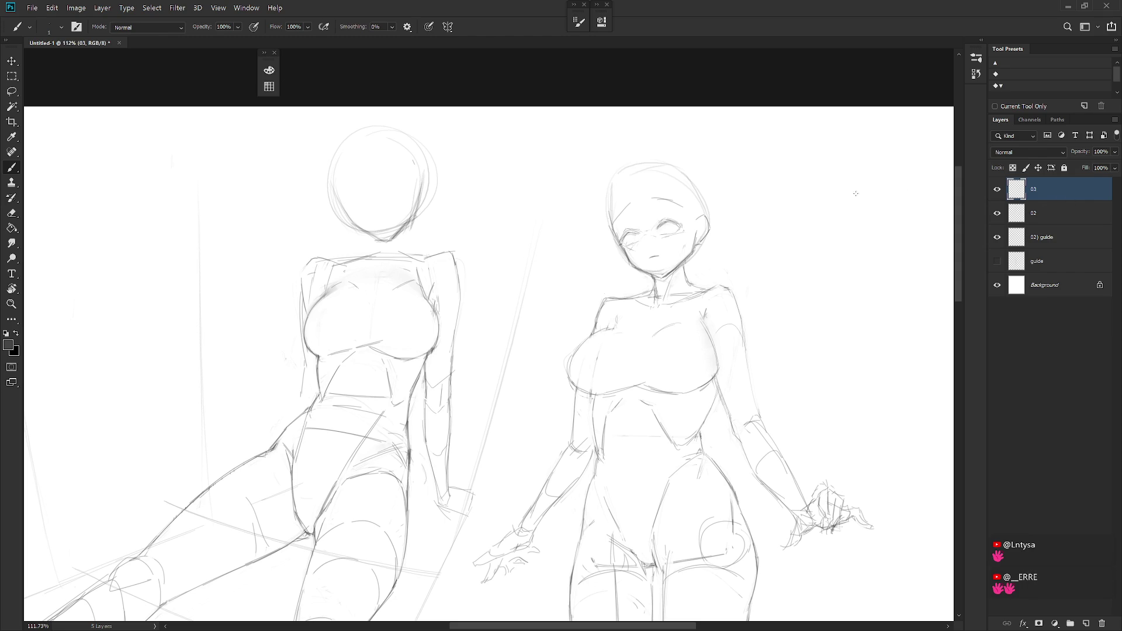
{"action": "key", "text": "e"}
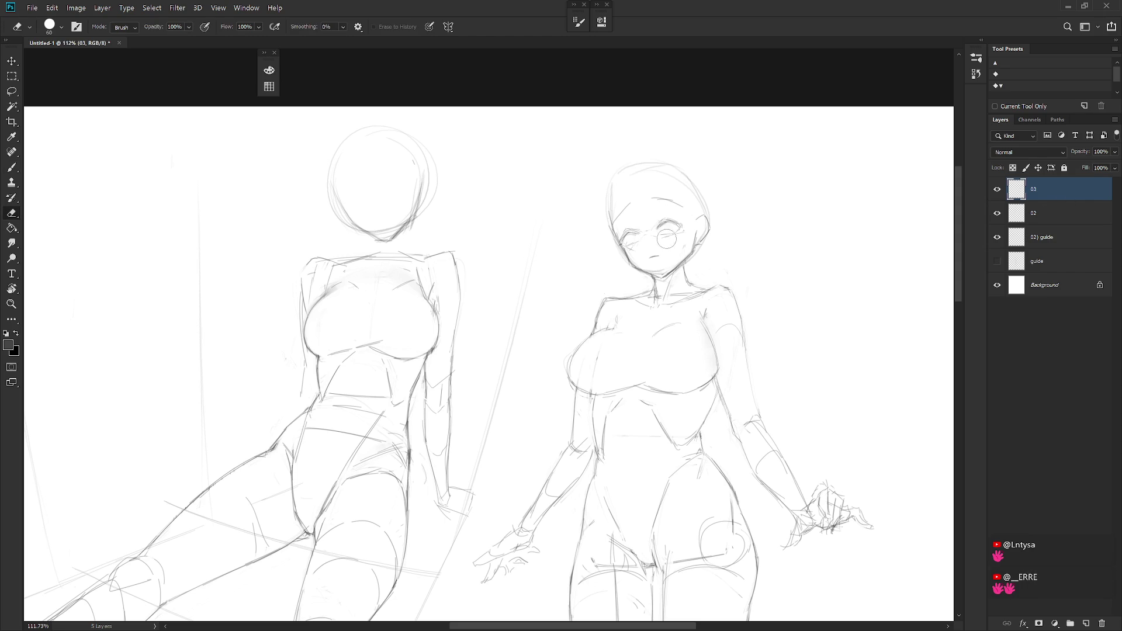
{"action": "left_click_drag", "start_coordinate": [634, 247], "coordinate": [648, 246]}
{"action": "key", "text": "b"}
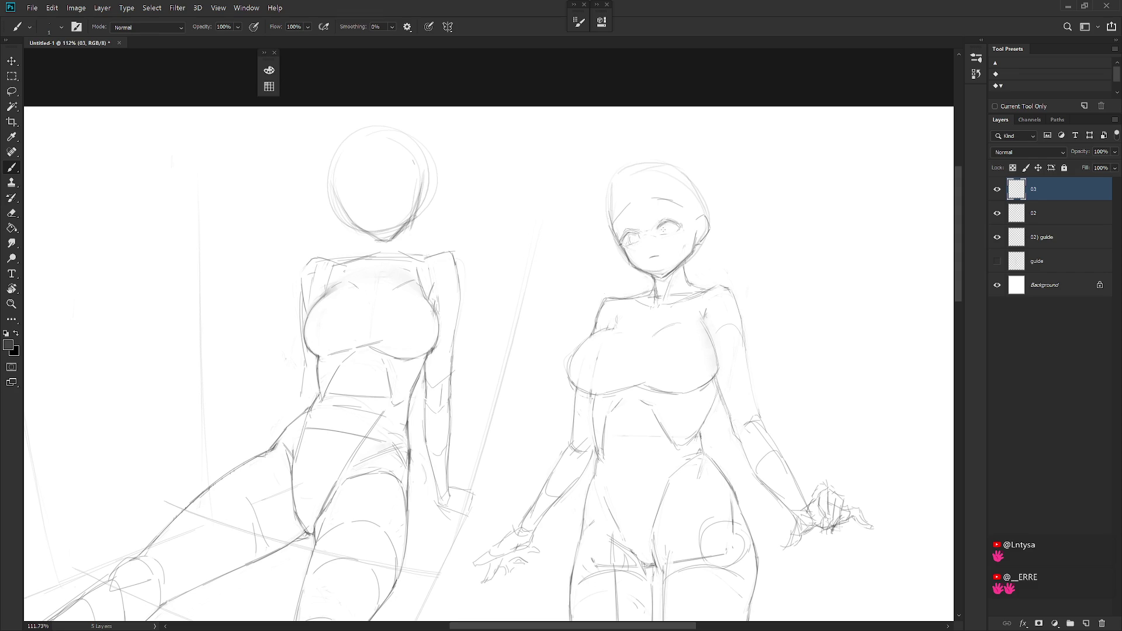
{"action": "key", "text": "e"}
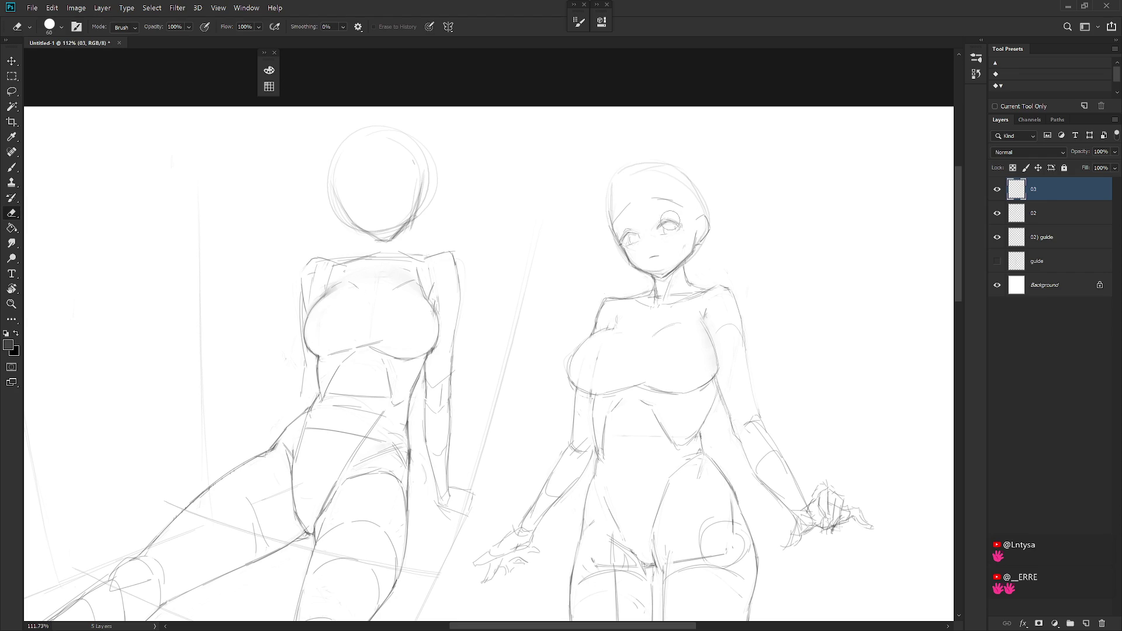
Step: Set the Eraser to the Hard_set02_Doodle brush preset
{"action": "key", "text": "b"}
{"action": "key", "text": "e"}
{"action": "right_click", "coordinate": [716, 233]}
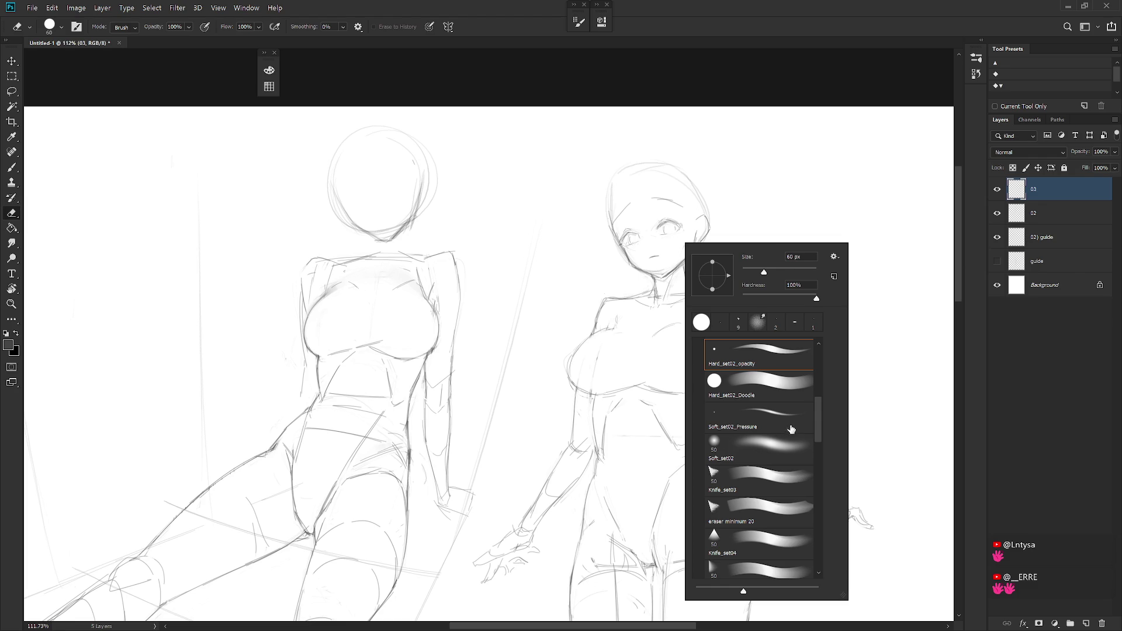
{"action": "left_click", "coordinate": [793, 388]}
{"action": "left_click", "coordinate": [1058, 194]}
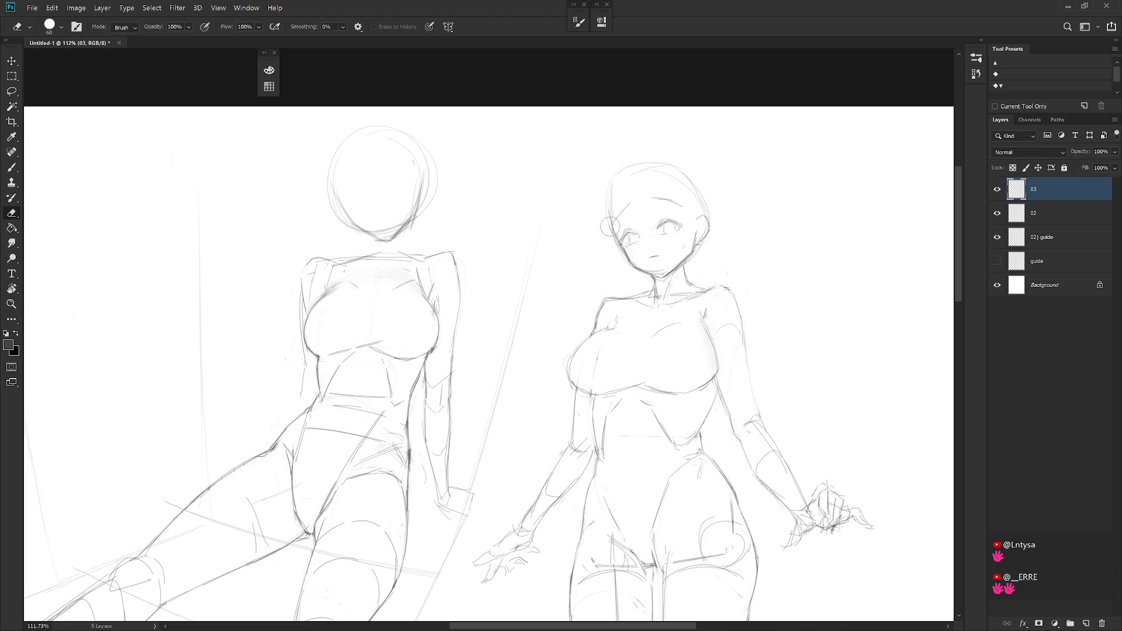
Step: Check the eraser brush presets again, keeping Hard_set02_Doodle
{"action": "key", "text": "b"}
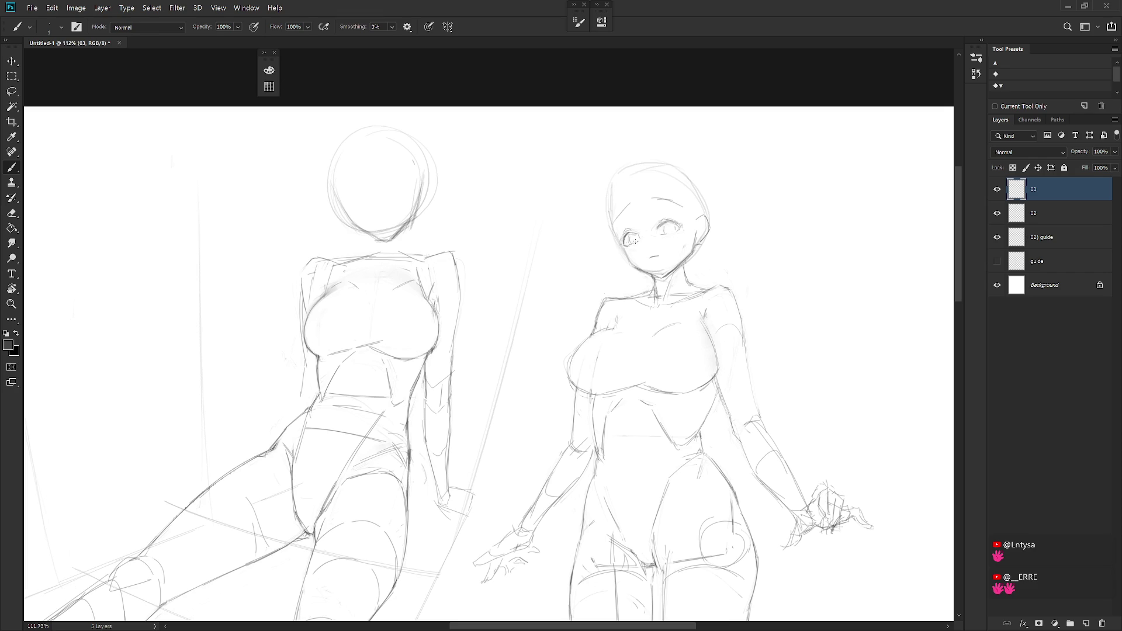
{"action": "scroll", "coordinate": [631, 239], "scroll_direction": "up", "scroll_amount": 2}
{"action": "key", "text": "e"}
{"action": "right_click", "coordinate": [807, 302]}
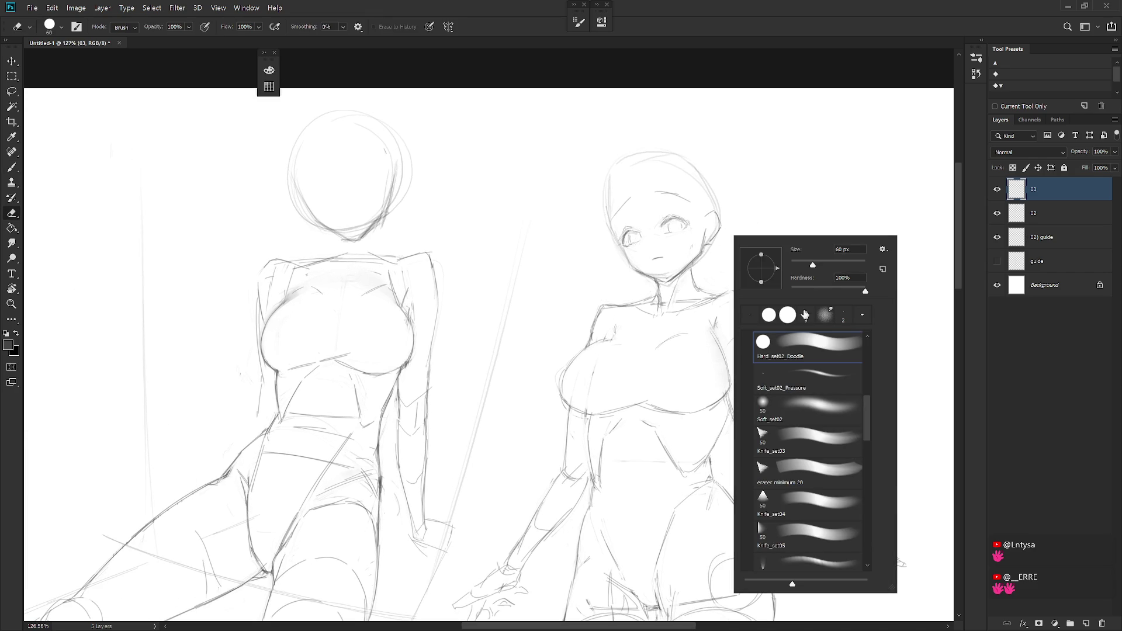
{"action": "left_click", "coordinate": [1042, 207]}
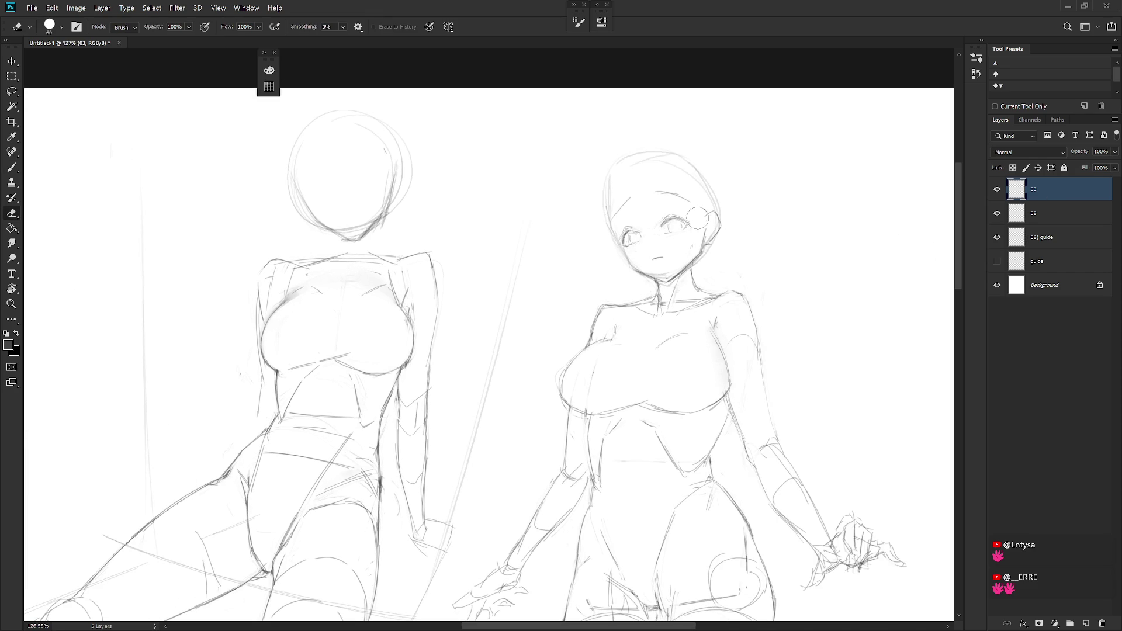
{"action": "right_click", "coordinate": [793, 236]}
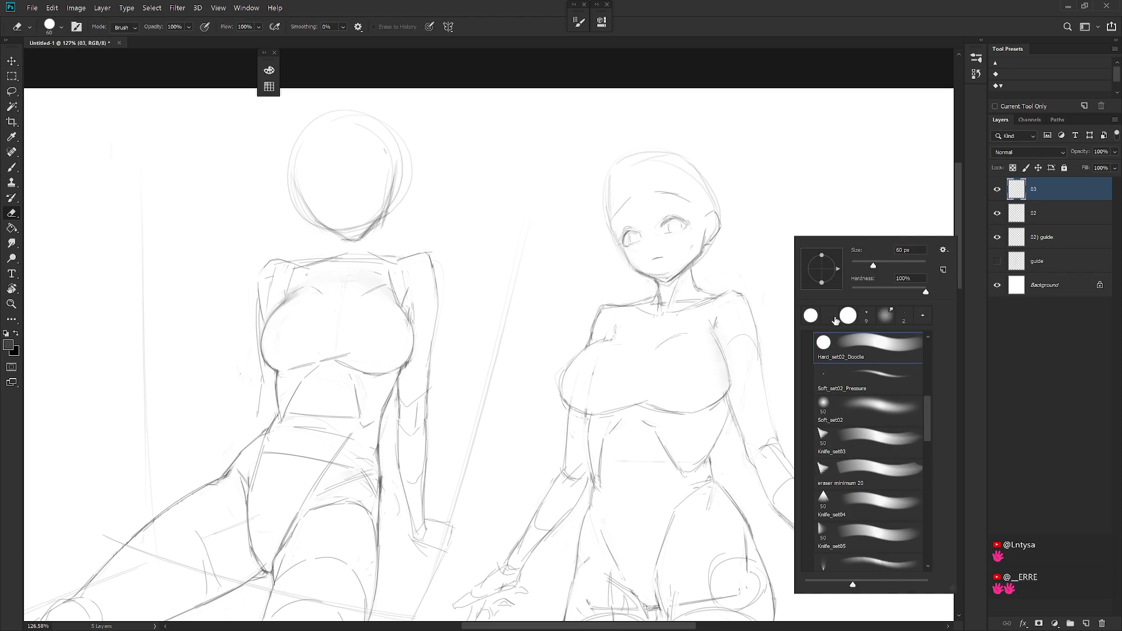
{"action": "left_click", "coordinate": [824, 201]}
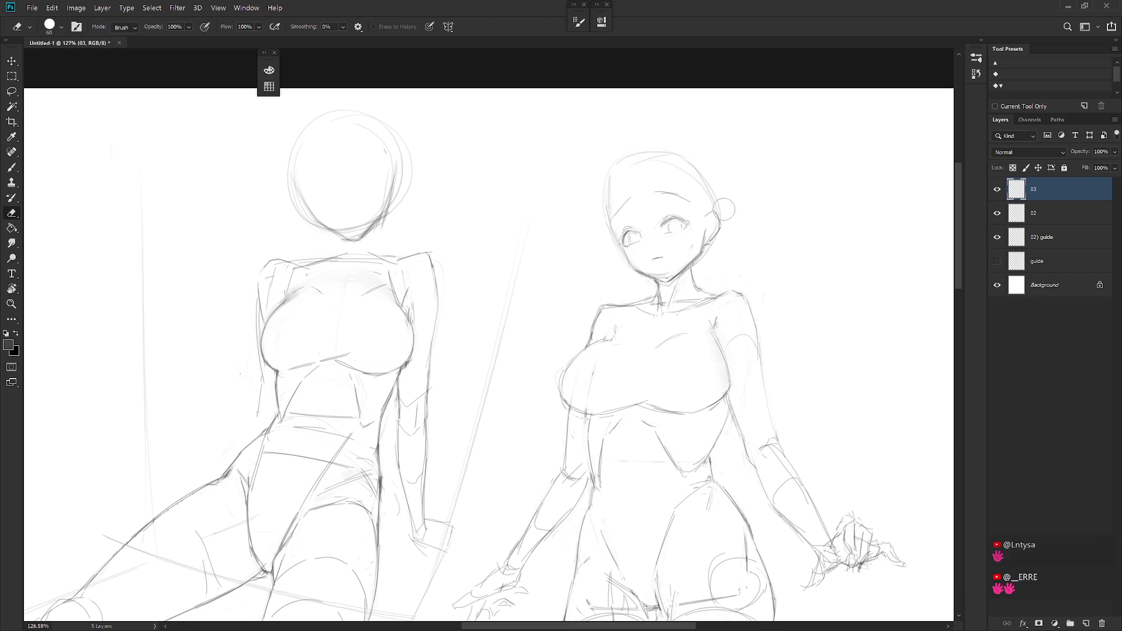
Step: Tidy the eye lines and add light brow strokes, alternating Eraser and Brush
{"action": "key", "text": "b"}
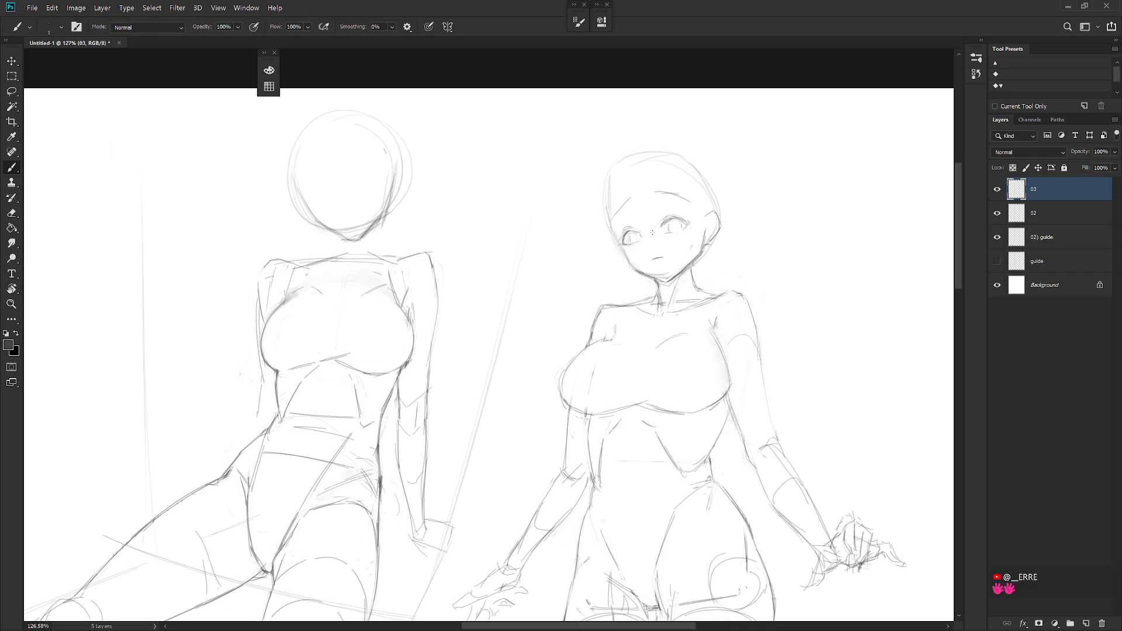
{"action": "key", "text": "e"}
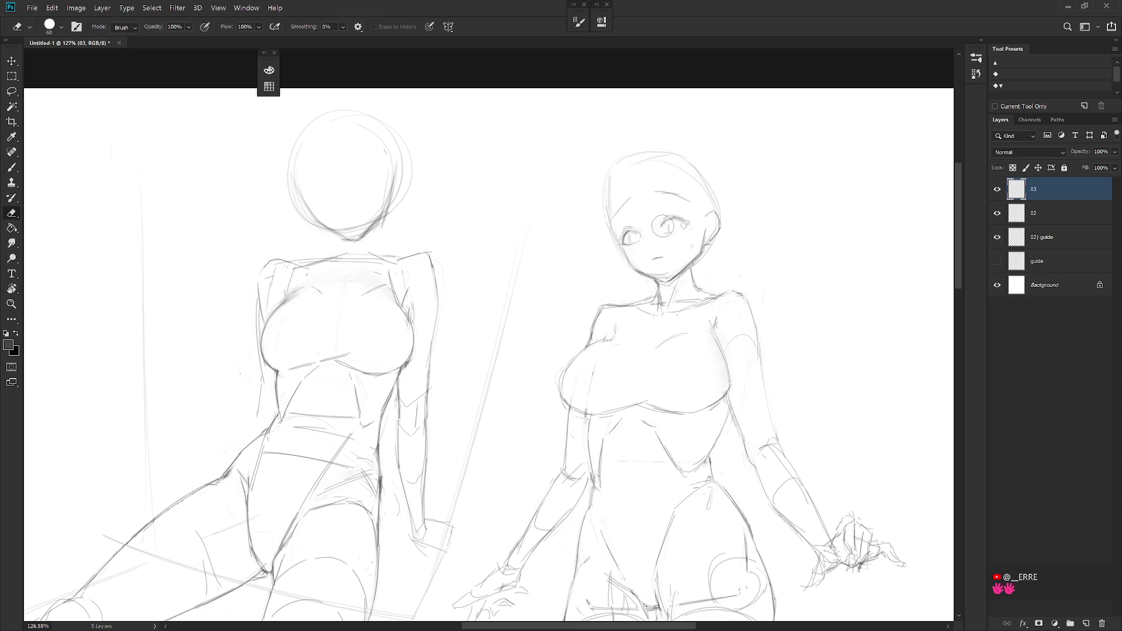
{"action": "key", "text": "b"}
{"action": "key", "text": "e"}
{"action": "key", "text": "b"}
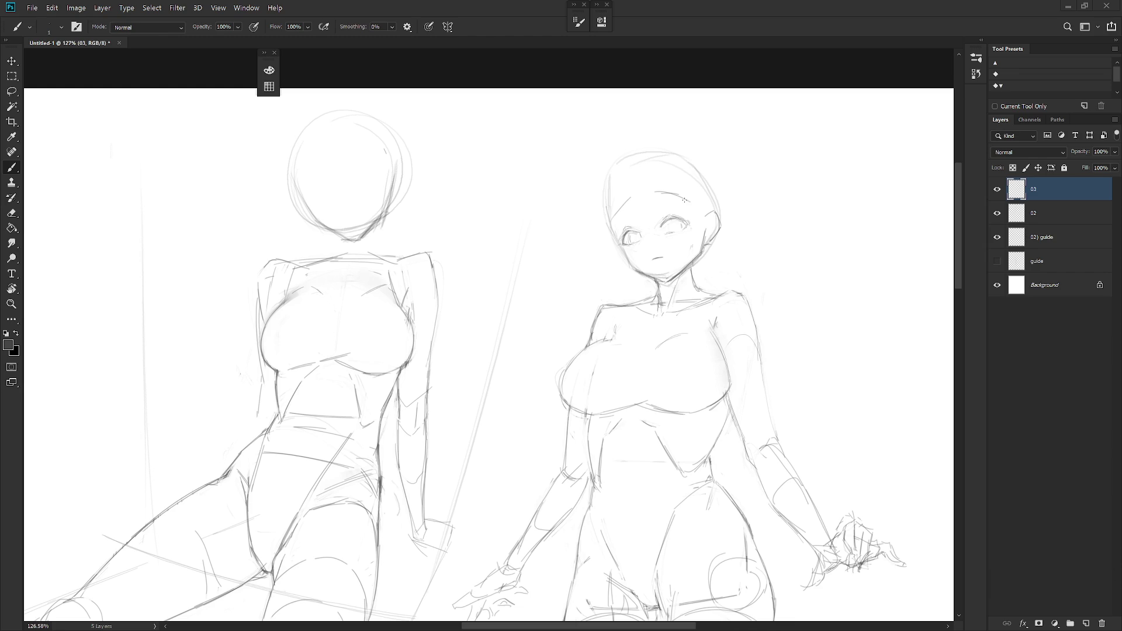
Step: Erase one of the girl's eyes and redraw it as a curved closed lid
{"action": "key", "text": "e"}
{"action": "left_click_drag", "start_coordinate": [660, 217], "coordinate": [678, 231]}
{"action": "key", "text": "b"}
{"action": "left_click_drag", "start_coordinate": [675, 224], "coordinate": [682, 231]}
{"action": "key", "text": "ctrl+z"}
{"action": "left_click_drag", "start_coordinate": [666, 221], "coordinate": [681, 218]}
{"action": "left_click_drag", "start_coordinate": [675, 222], "coordinate": [666, 234]}
{"action": "key", "text": "ctrl+z"}
Step: Add short brow strokes above both of the girl's eyes
{"action": "key", "text": "e"}
{"action": "key", "text": "b"}
{"action": "left_click_drag", "start_coordinate": [654, 206], "coordinate": [681, 209]}
{"action": "left_click_drag", "start_coordinate": [617, 223], "coordinate": [631, 215]}
Step: Switch to the hard-edged pencil, rotating the canvas view clockwise and then resetting it upright
{"action": "key", "text": "shift+b"}
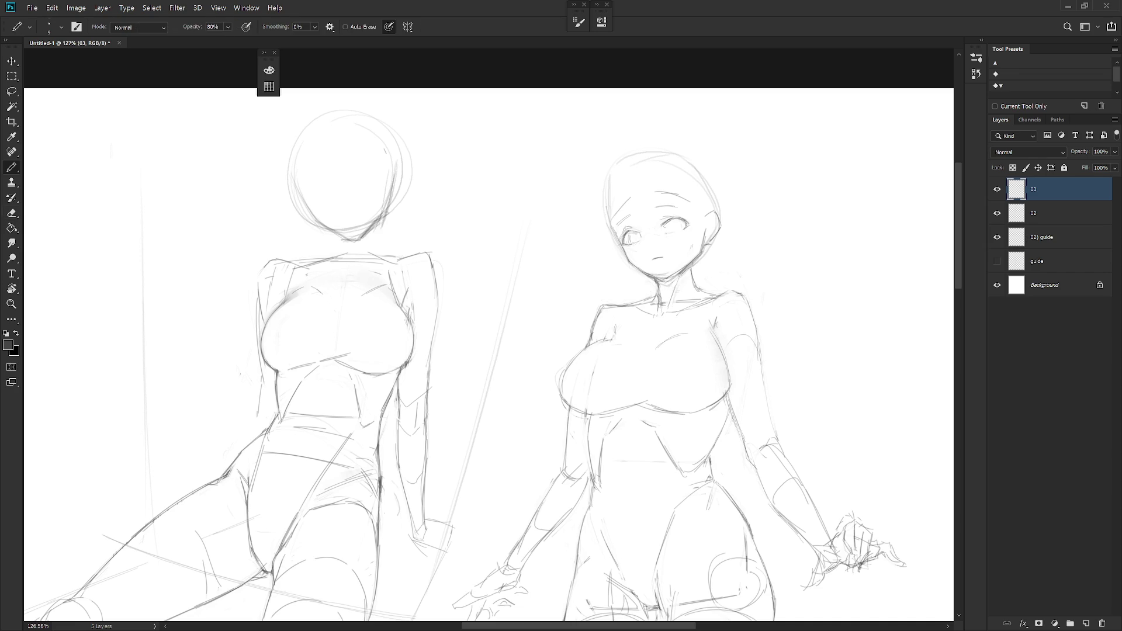
{"action": "key", "text": "e"}
{"action": "key", "text": "b"}
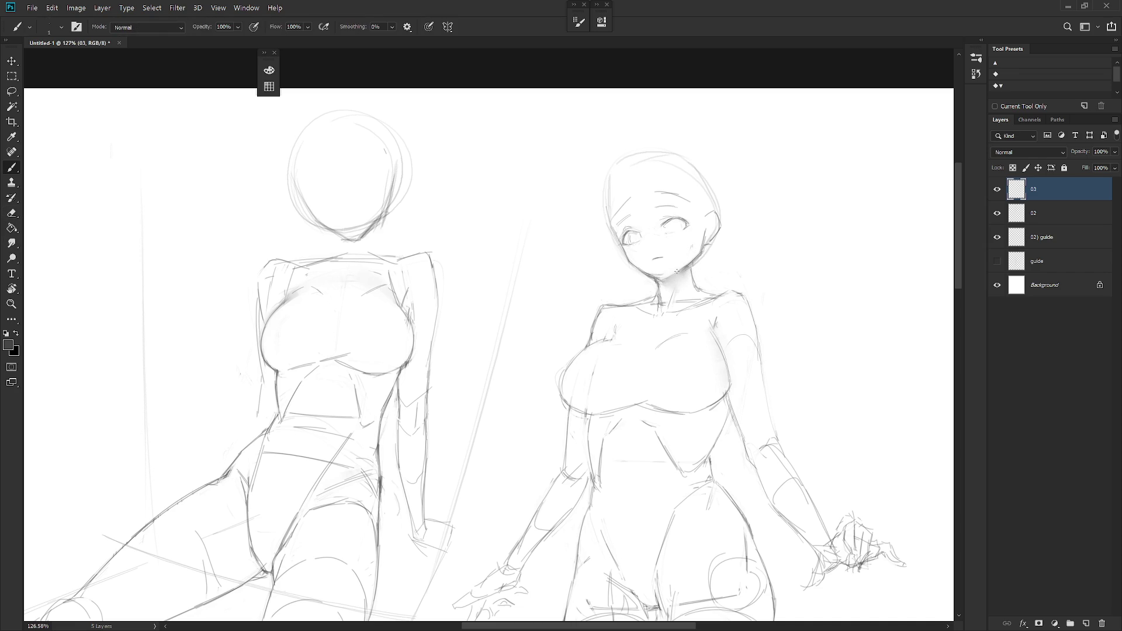
{"action": "key", "text": "shift+b"}
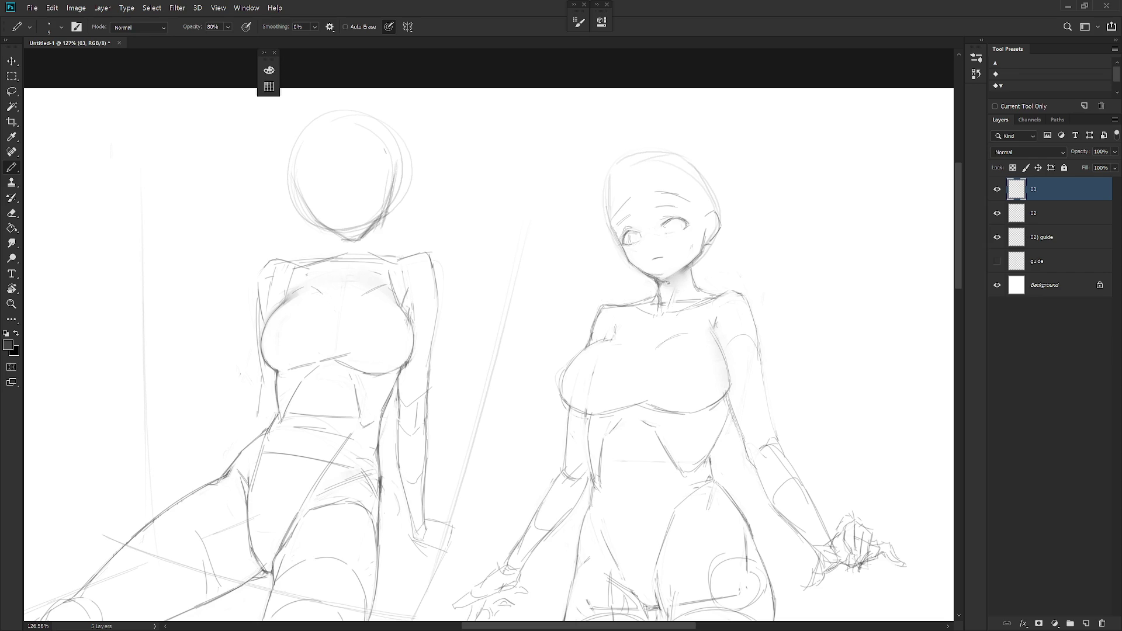
{"action": "key", "text": "r"}
{"action": "left_click_drag", "start_coordinate": [669, 277], "coordinate": [676, 359]}
{"action": "key", "text": "e"}
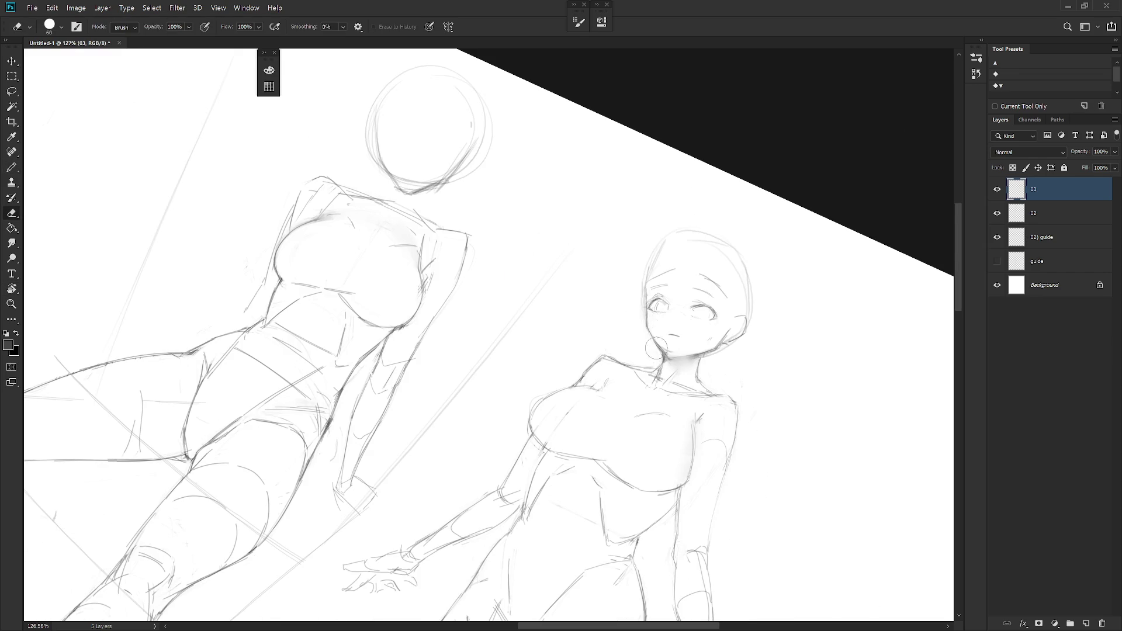
{"action": "key", "text": "b"}
{"action": "key", "text": "Escape"}
{"action": "key", "text": "e"}
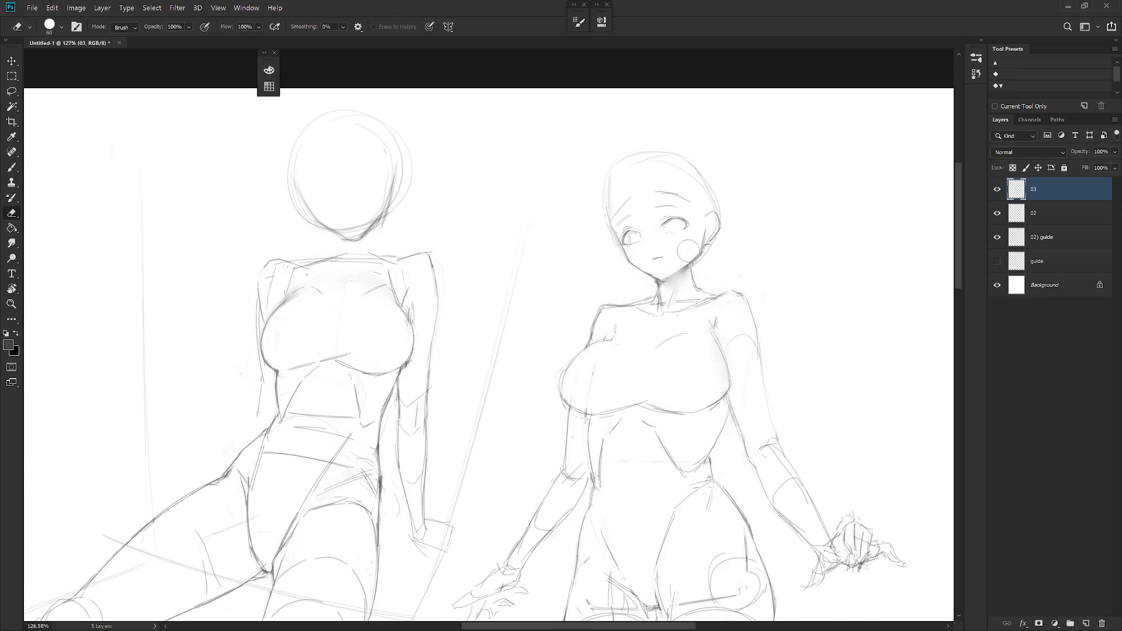
{"action": "key", "text": "b"}
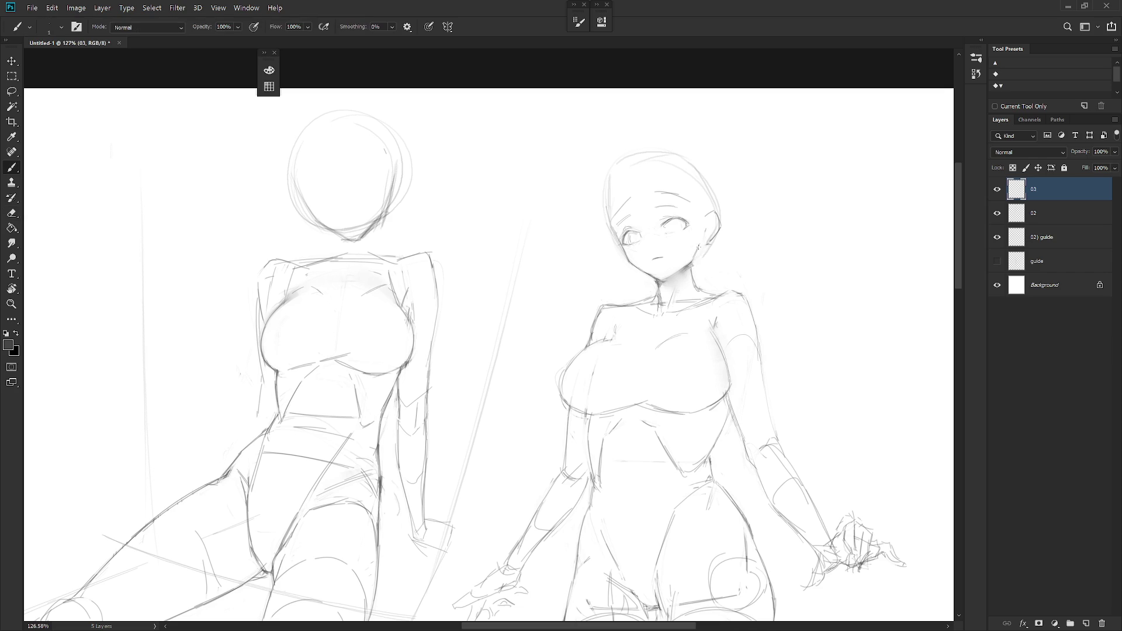
{"action": "scroll", "coordinate": [643, 219], "scroll_direction": "up", "scroll_amount": 2}
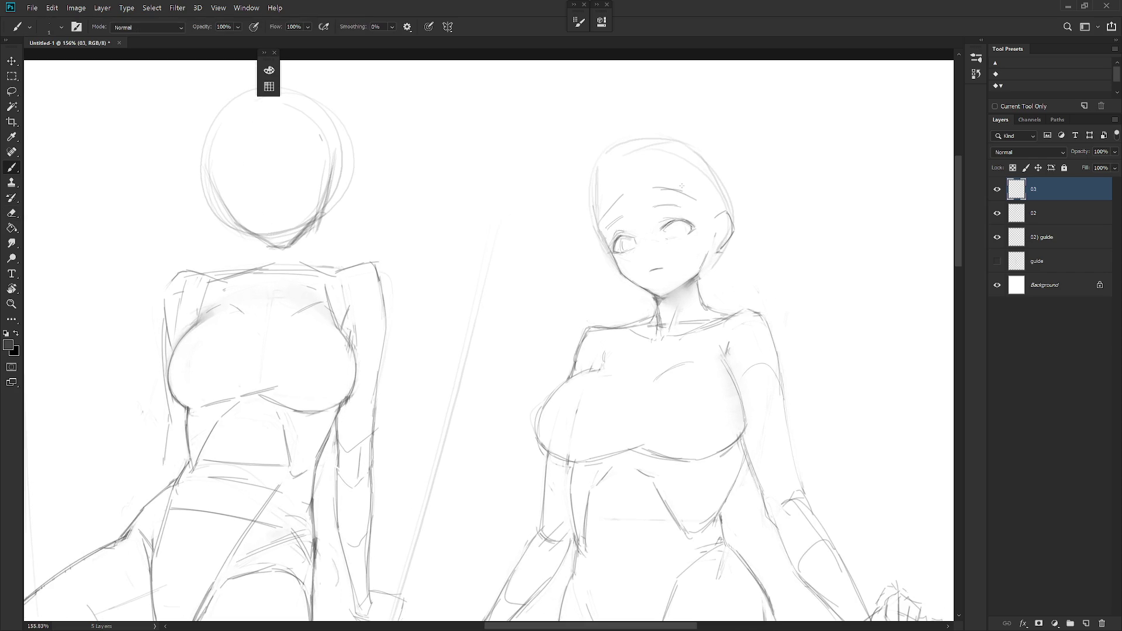
Step: Lasso the girl's eyes and scale them down to about 96%
{"action": "key", "text": "l"}
{"action": "mouse_move", "coordinate": [632, 257]}
{"action": "left_mouse_down"}
{"action": "mouse_move", "coordinate": [703, 225]}
{"action": "mouse_move", "coordinate": [633, 258]}
{"action": "left_mouse_up"}
{"action": "key", "text": "ctrl+t"}
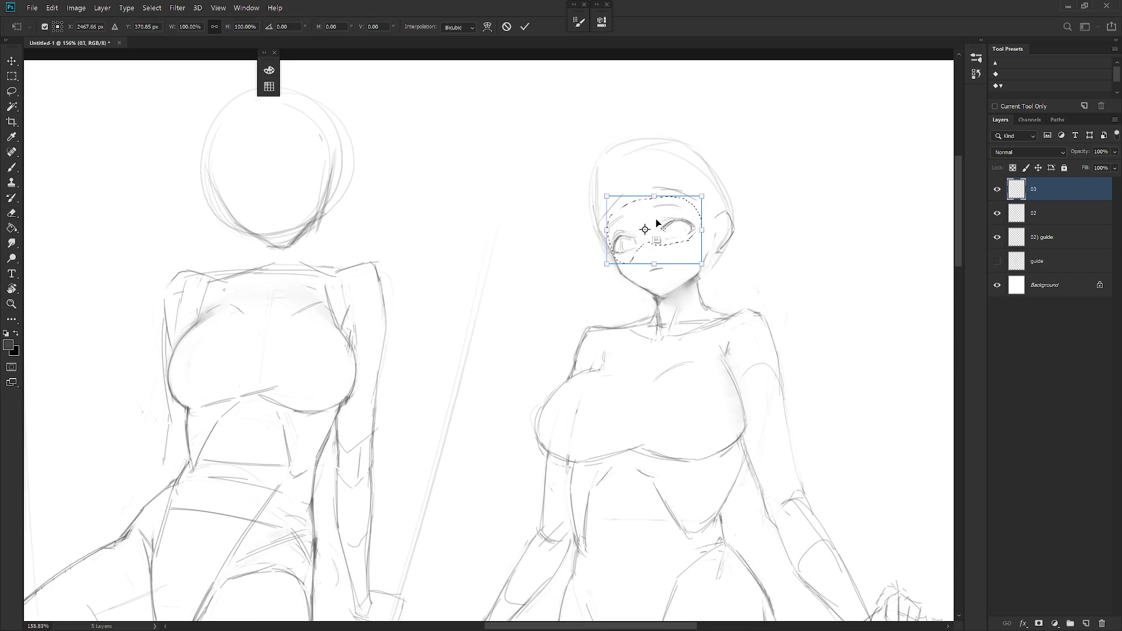
{"action": "left_click_drag", "start_coordinate": [703, 196], "coordinate": [697, 199]}
{"action": "key", "text": "Return"}
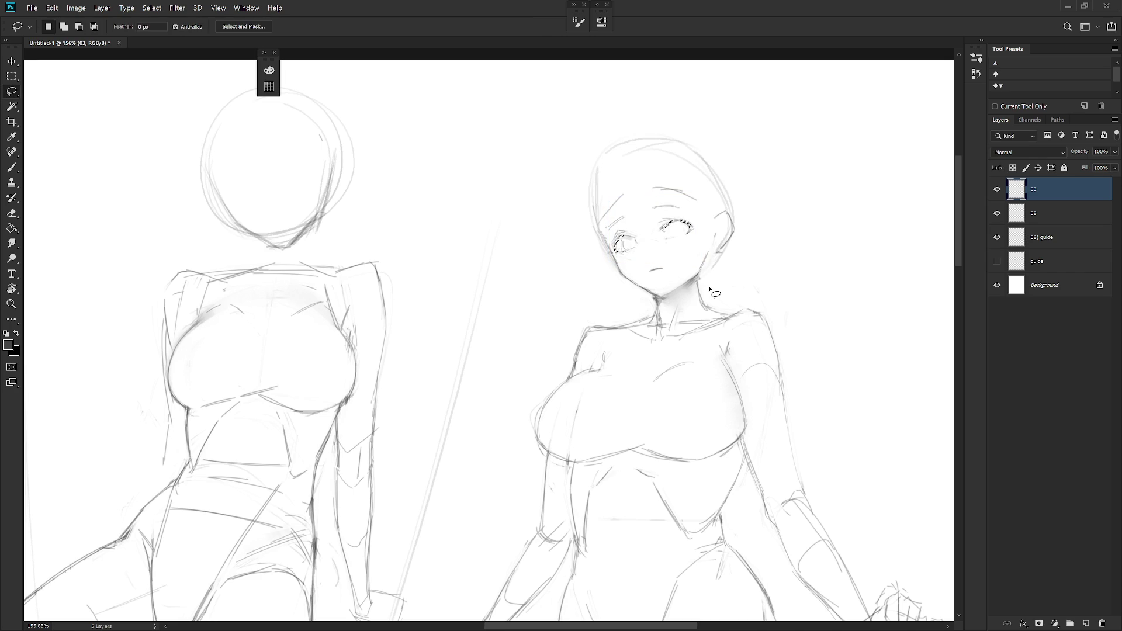
Step: Erase the girl's old mouth line
{"action": "scroll", "coordinate": [724, 313], "scroll_direction": "down", "scroll_amount": 3}
{"action": "scroll", "coordinate": [724, 313], "scroll_direction": "up", "scroll_amount": 3}
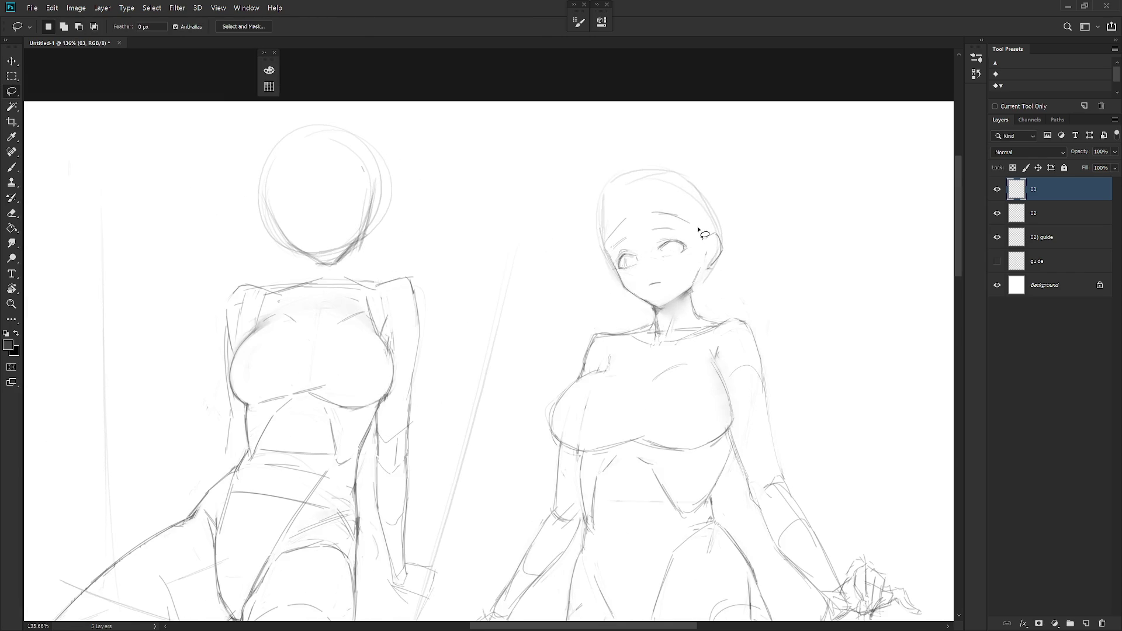
{"action": "key", "text": "e"}
{"action": "mouse_move", "coordinate": [666, 275]}
{"action": "left_mouse_down"}
{"action": "mouse_move", "coordinate": [652, 285]}
{"action": "mouse_move", "coordinate": [661, 279]}
{"action": "left_mouse_up"}
{"action": "key", "text": "b"}
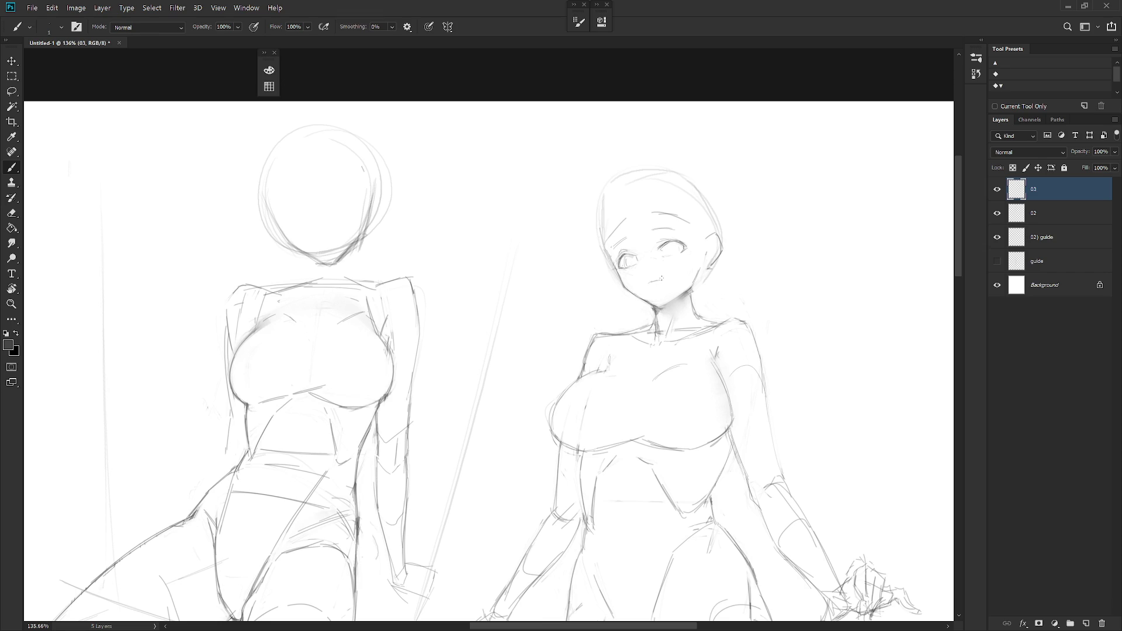
Step: Sample the line colour at the eye and add small dabs beside it
{"action": "left_click", "coordinate": [635, 267], "text": "alt"}
{"action": "left_click", "coordinate": [677, 250], "text": "alt"}
{"action": "left_click", "coordinate": [684, 255]}
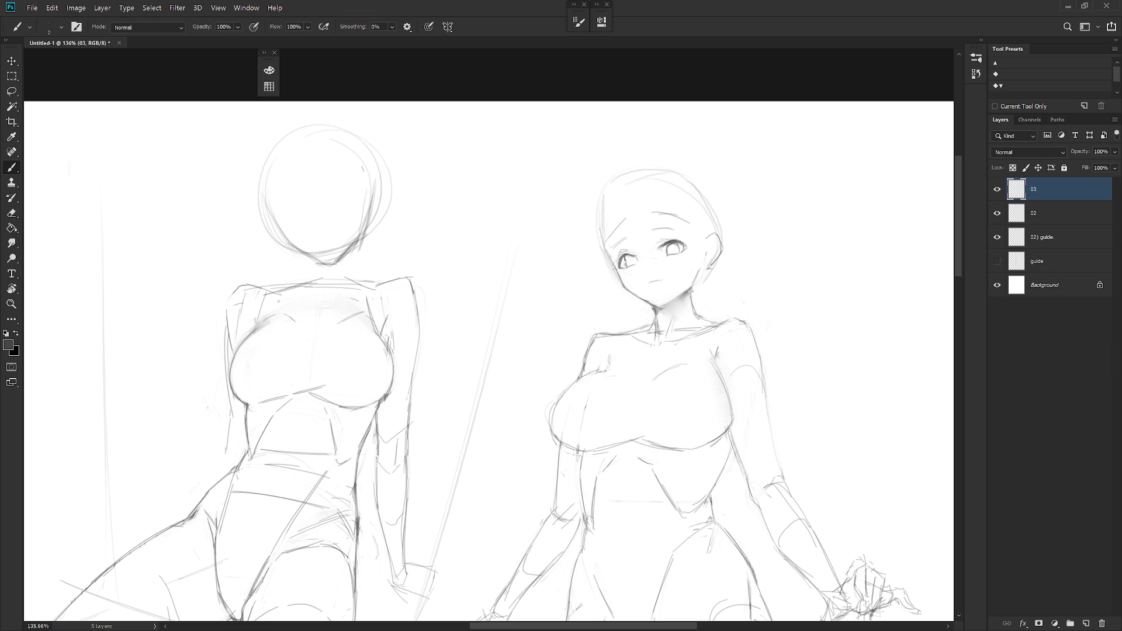
Step: Erase a stray mark near the standing figure's right eye and add a short line above it
{"action": "key", "text": "l"}
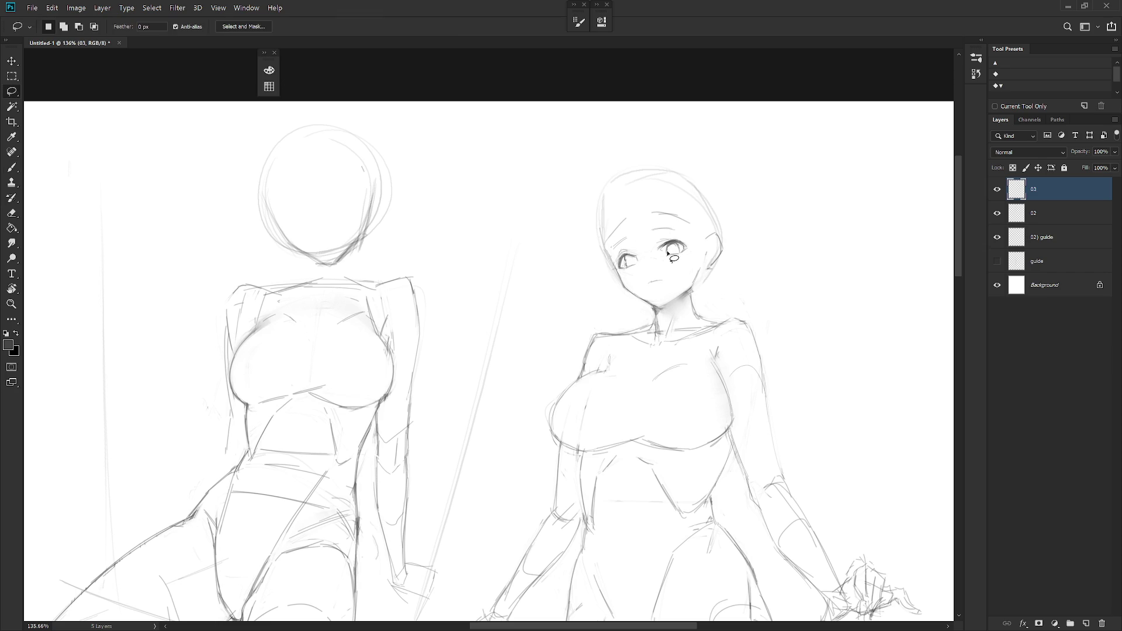
{"action": "key", "text": "b"}
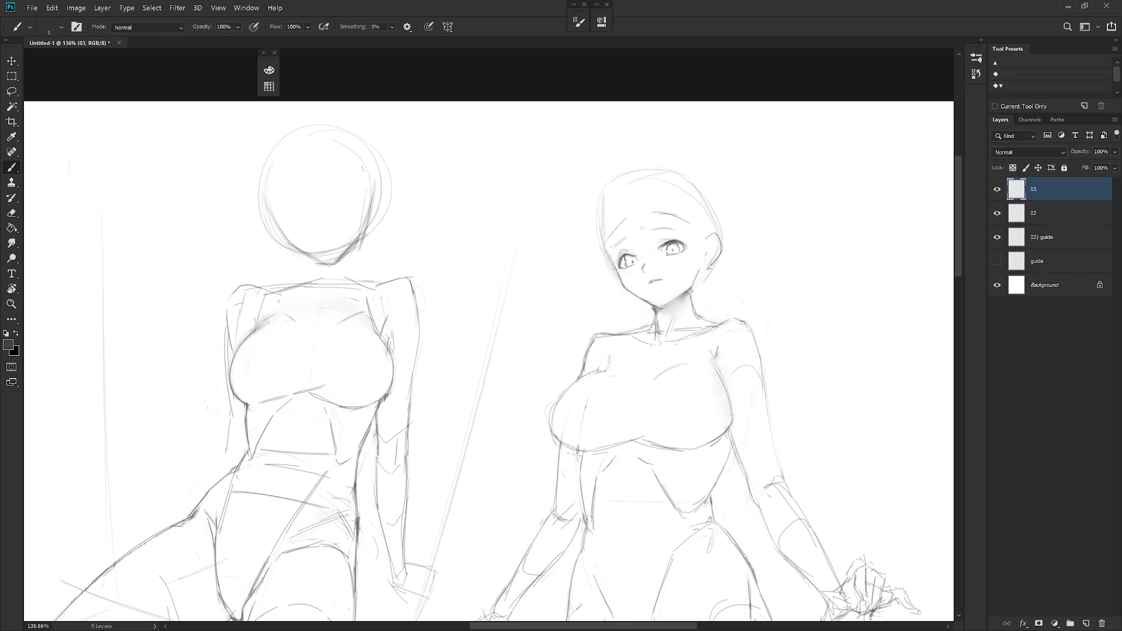
{"action": "key", "text": "e"}
{"action": "key", "text": "b"}
{"action": "key", "text": "e"}
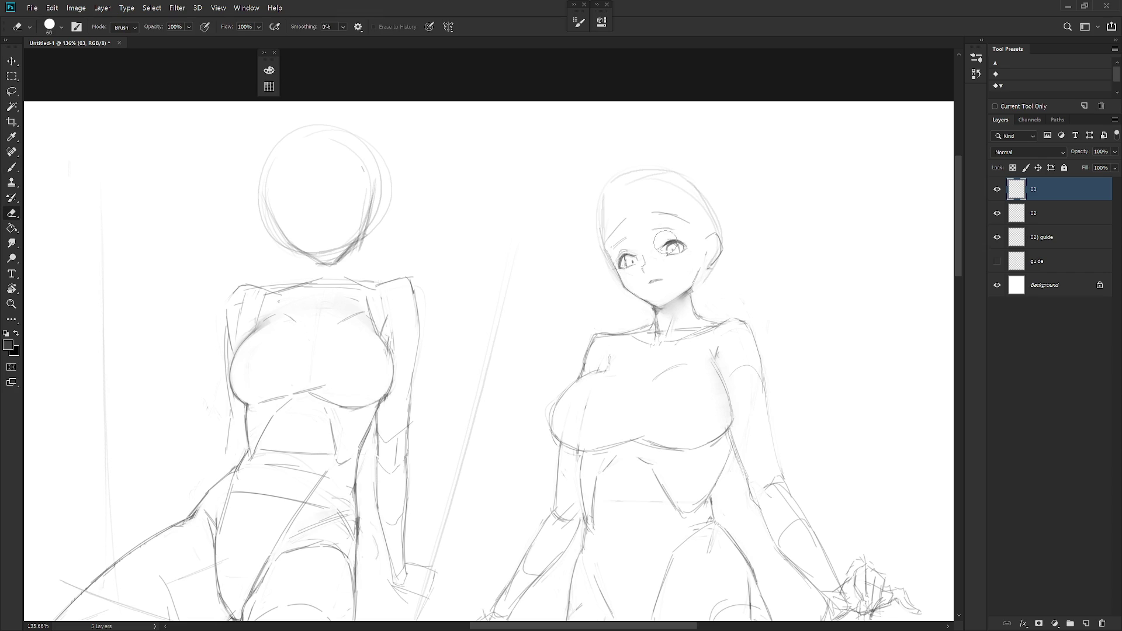
{"action": "left_click_drag", "start_coordinate": [681, 233], "coordinate": [674, 240]}
{"action": "key", "text": "b"}
{"action": "left_click_drag", "start_coordinate": [664, 242], "coordinate": [668, 238]}
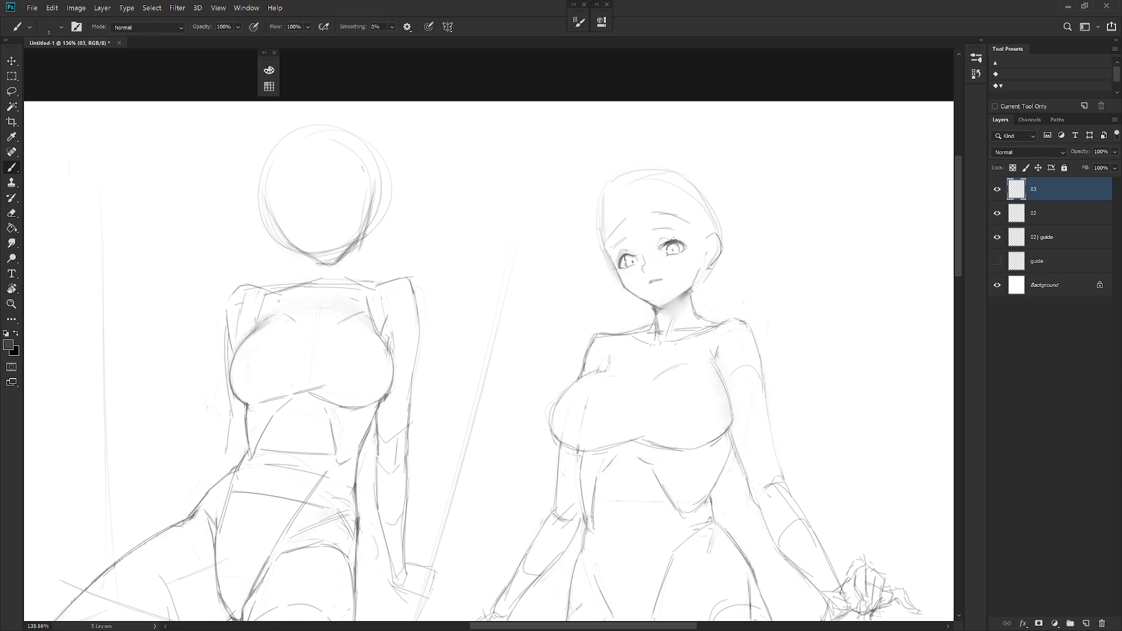
Step: Add small pencil marks near the standing figure's right eyebrow
{"action": "key", "text": "l"}
{"action": "left_click_drag", "start_coordinate": [648, 208], "coordinate": [689, 228]}
{"action": "key", "text": "ctrl+d"}
{"action": "key", "text": "b"}
{"action": "key", "text": "e"}
{"action": "key", "text": "b"}
{"action": "key", "text": "e"}
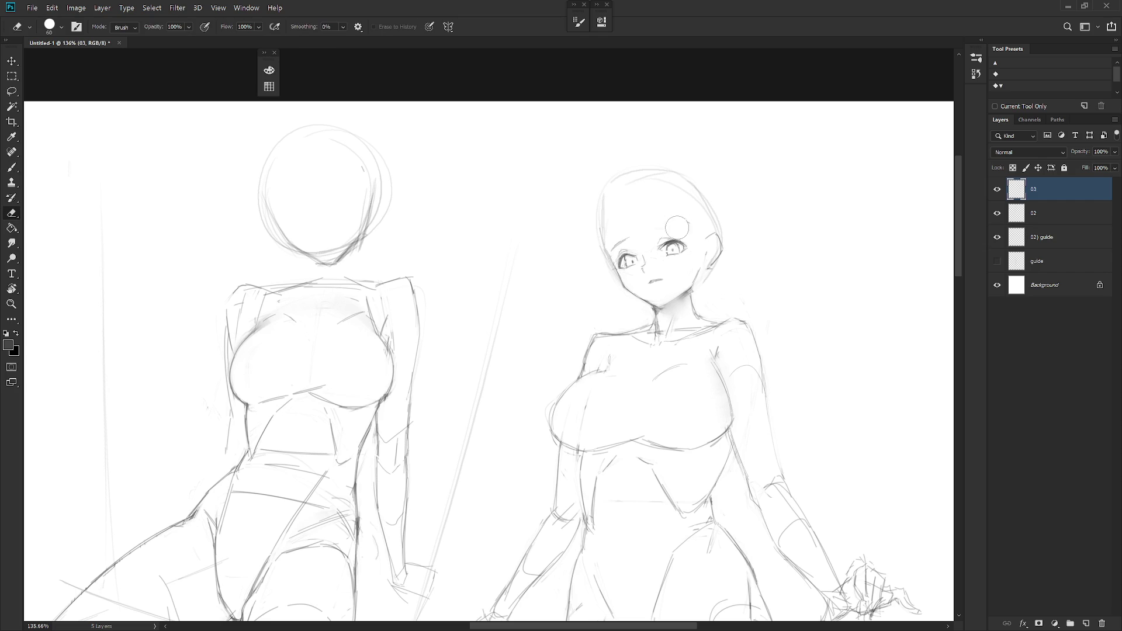
{"action": "key", "text": "b"}
{"action": "left_click_drag", "start_coordinate": [671, 226], "coordinate": [675, 230]}
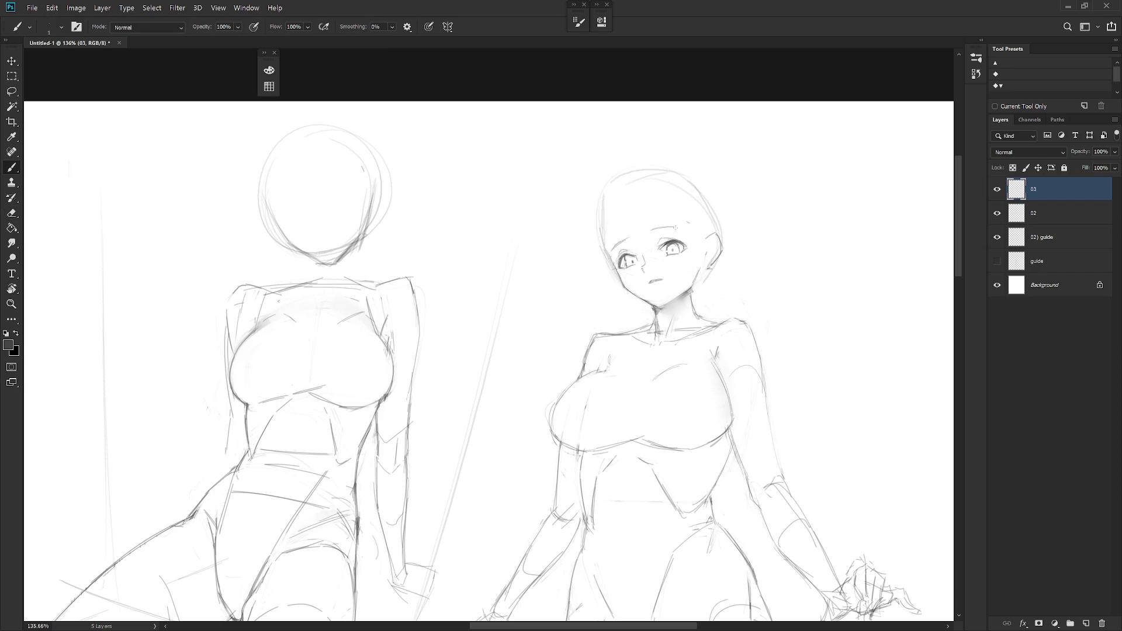
{"action": "key", "text": "e"}
{"action": "scroll", "coordinate": [709, 216], "scroll_direction": "down", "scroll_amount": 4}
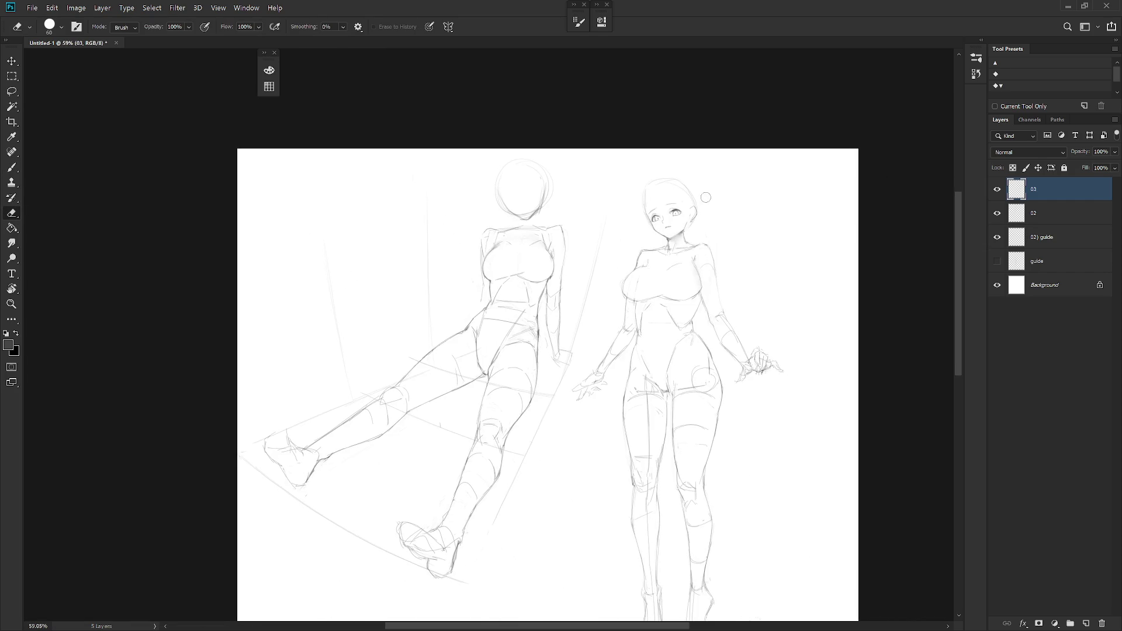
{"action": "scroll", "coordinate": [716, 196], "scroll_direction": "up", "scroll_amount": 2}
{"action": "scroll", "coordinate": [683, 234], "scroll_direction": "up", "scroll_amount": 2}
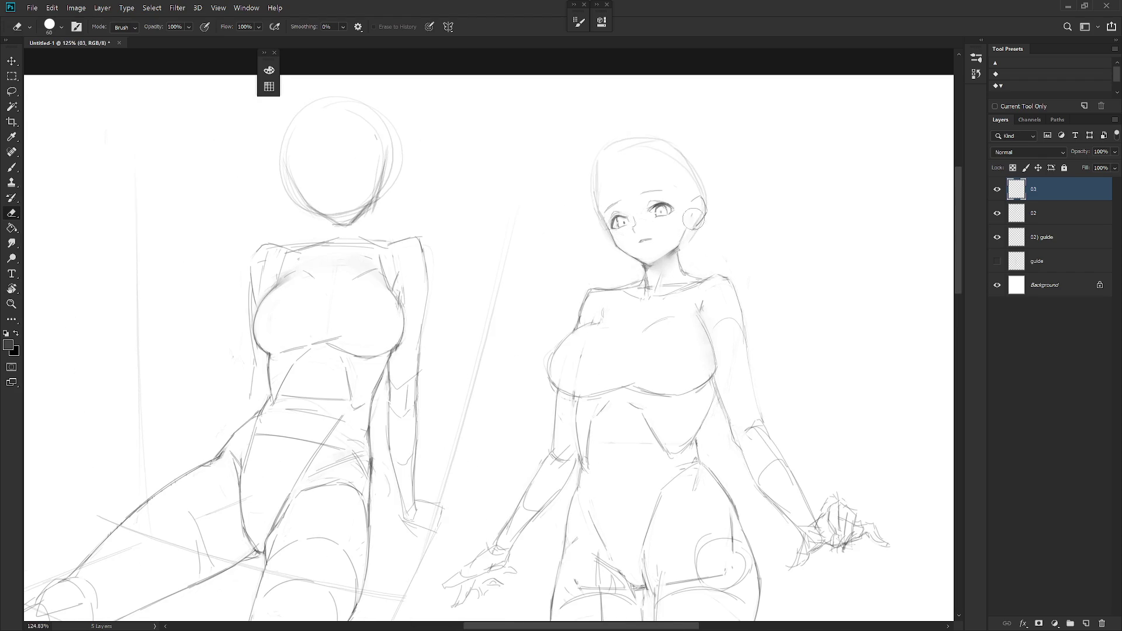
{"action": "key", "text": "b"}
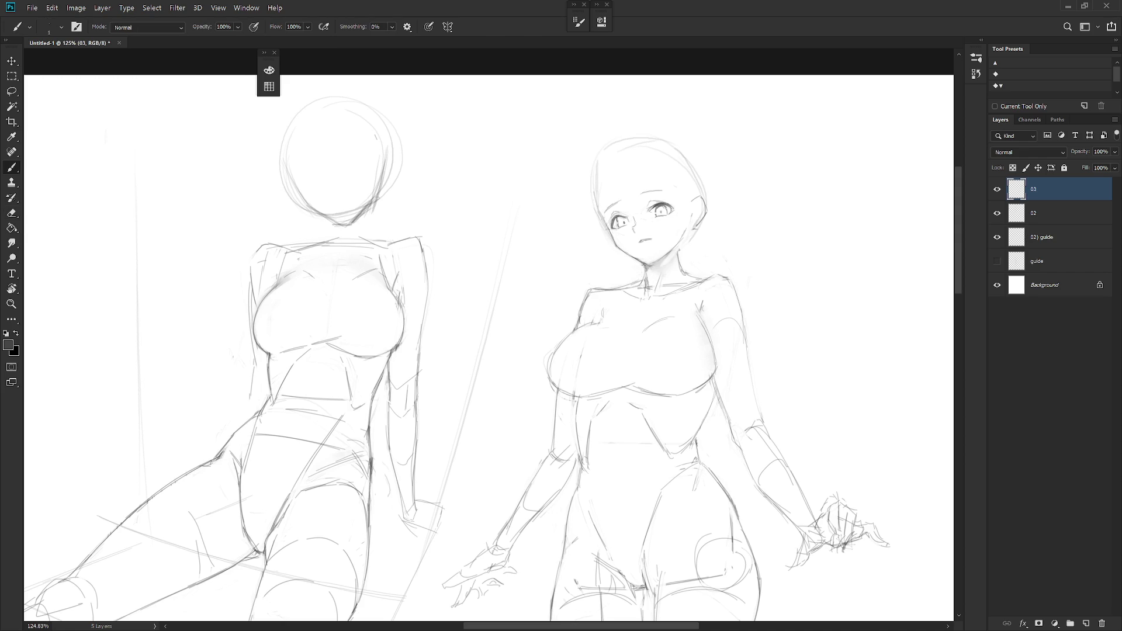
{"action": "key", "text": "e"}
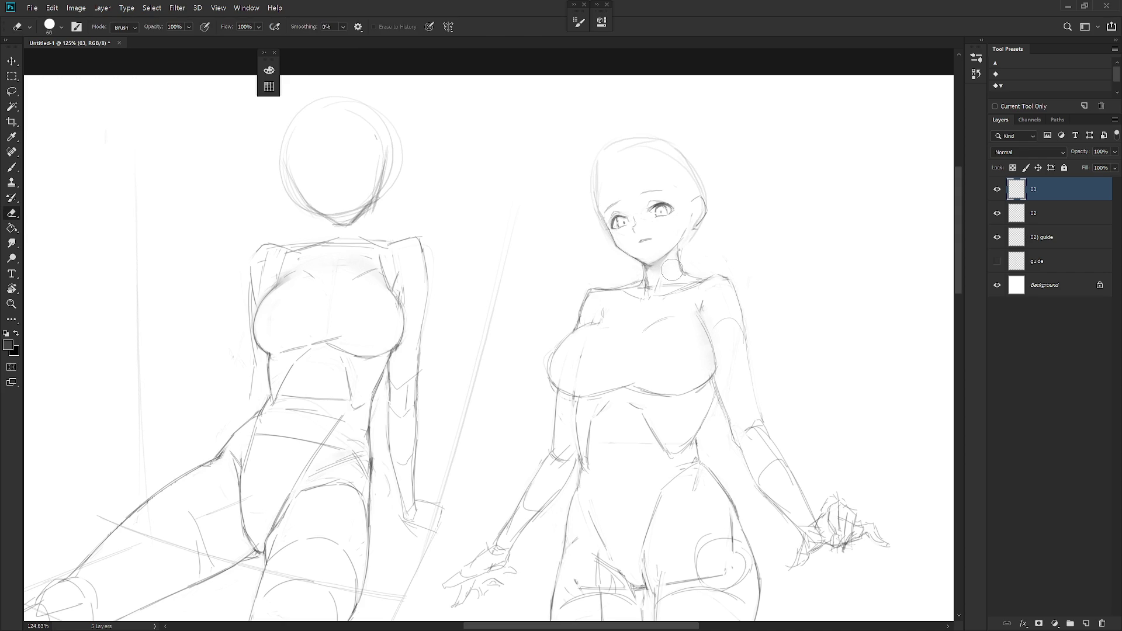
{"action": "scroll", "coordinate": [642, 190], "scroll_direction": "up", "scroll_amount": 2}
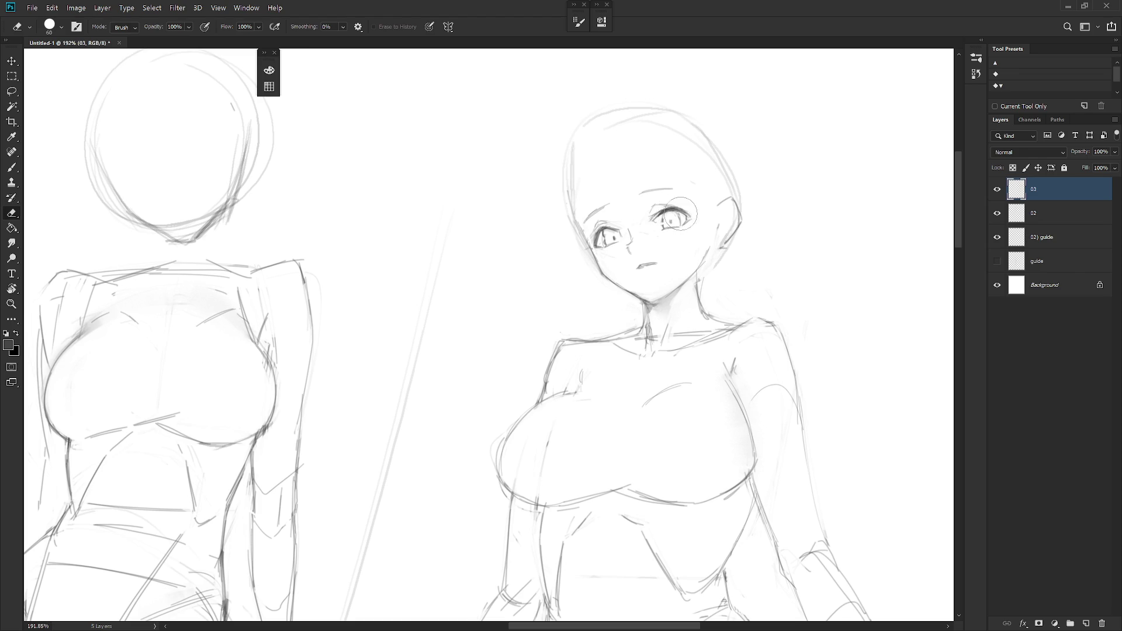
{"action": "key", "text": "b"}
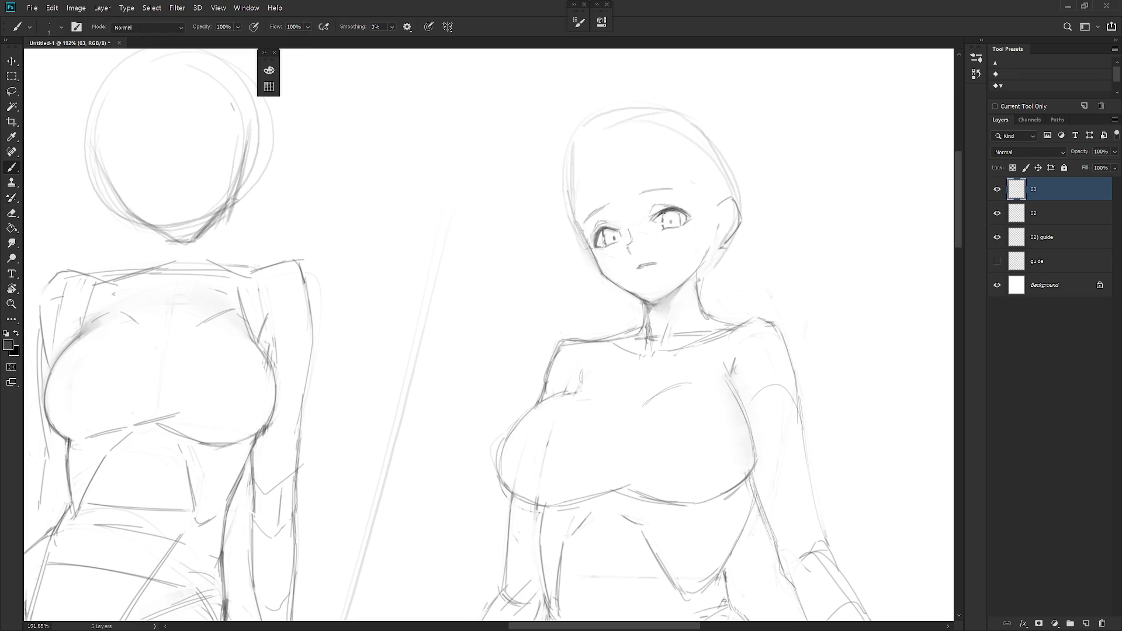
{"action": "key", "text": "e"}
{"action": "key", "text": "b"}
{"action": "key", "text": "e"}
{"action": "key", "text": "b"}
{"action": "key", "text": "e"}
{"action": "key", "text": "b"}
{"action": "scroll", "coordinate": [748, 281], "scroll_direction": "down", "scroll_amount": 6}
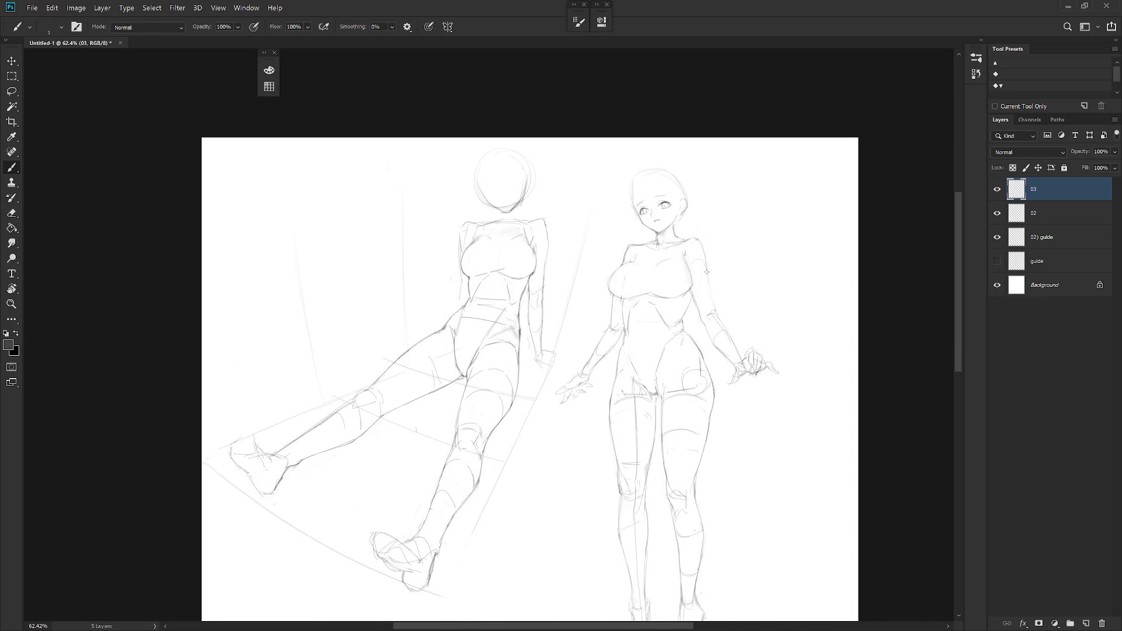
Step: Lasso the standing figure's mouth and shift it slightly down-left
{"action": "scroll", "coordinate": [672, 197], "scroll_direction": "up", "scroll_amount": 5}
{"action": "key", "text": "l"}
{"action": "left_click_drag", "start_coordinate": [630, 250], "coordinate": [649, 270]}
{"action": "scroll", "coordinate": [649, 257], "scroll_direction": "up", "scroll_amount": 3}
{"action": "key", "text": "ctrl+t"}
{"action": "key", "text": "Return"}
{"action": "key", "text": "ctrl+d"}
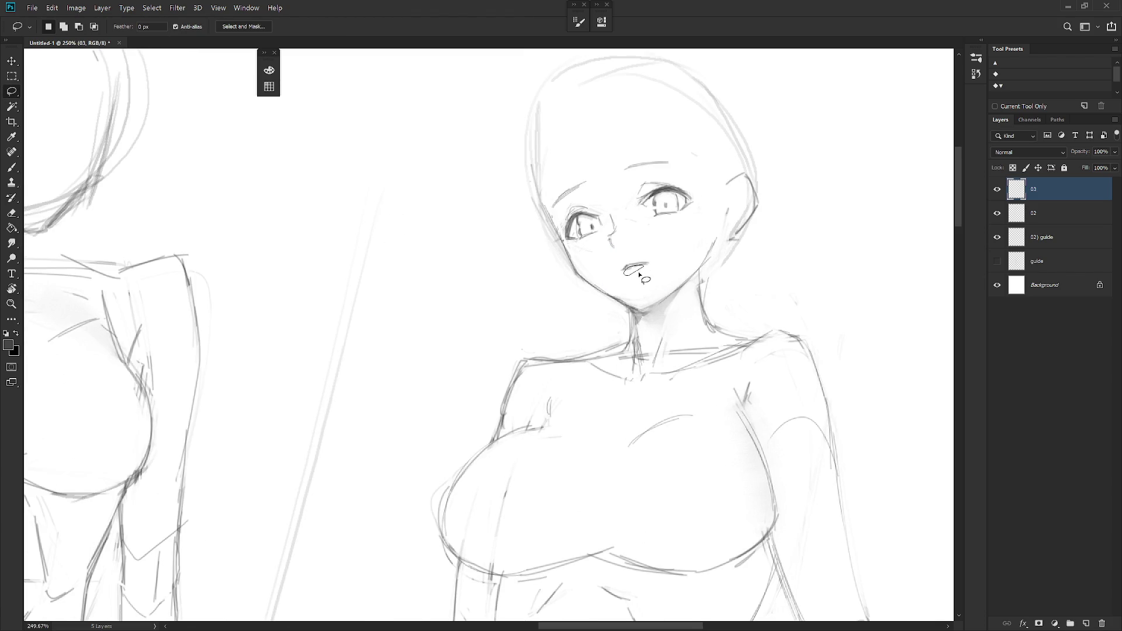
Step: Draw a hair line down the left side of her head, undoing a stray stroke near the ear
{"action": "scroll", "coordinate": [666, 264], "scroll_direction": "down", "scroll_amount": 5}
{"action": "key", "text": "b"}
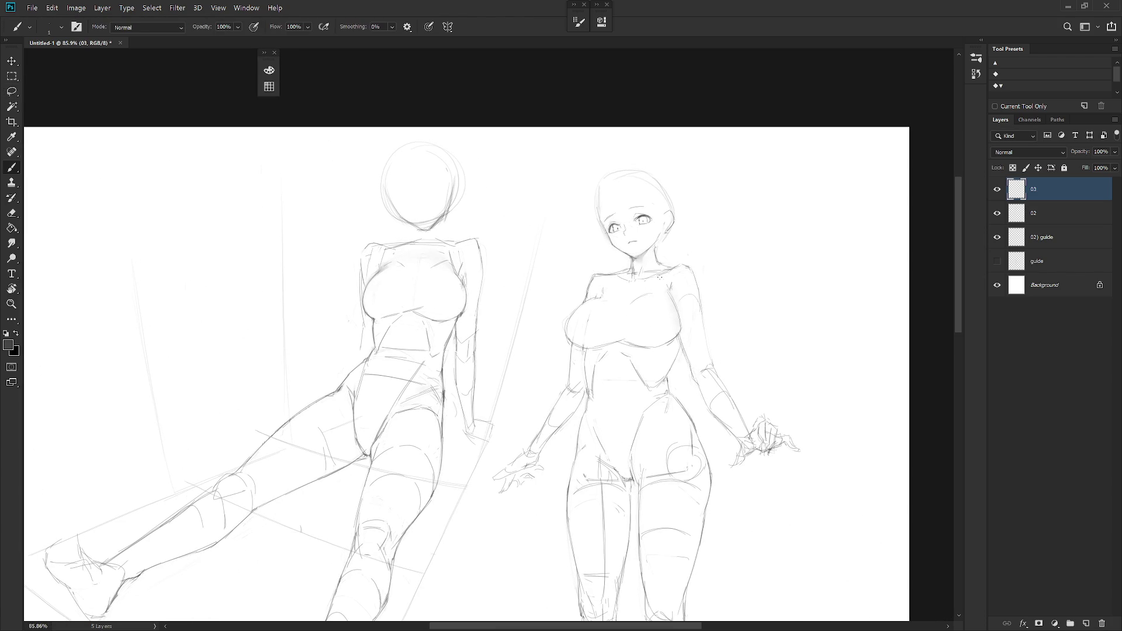
{"action": "scroll", "coordinate": [672, 262], "scroll_direction": "up", "scroll_amount": 1}
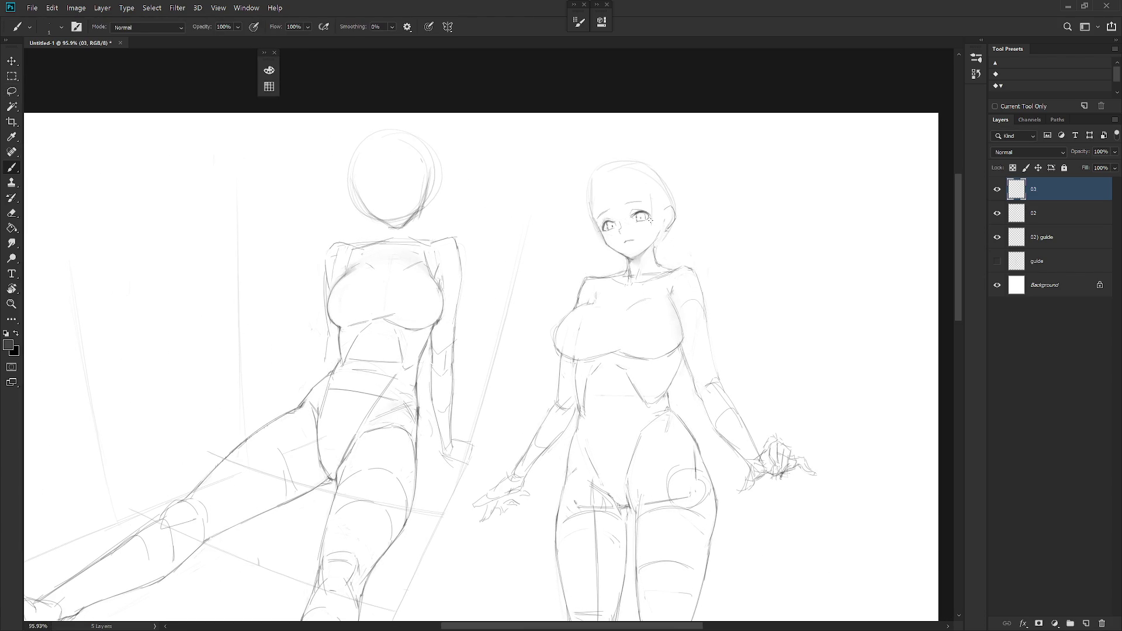
{"action": "left_click_drag", "start_coordinate": [660, 225], "coordinate": [663, 244]}
{"action": "key", "text": "ctrl+z"}
{"action": "left_click_drag", "start_coordinate": [587, 201], "coordinate": [595, 276]}
{"action": "scroll", "coordinate": [695, 272], "scroll_direction": "up", "scroll_amount": 5}
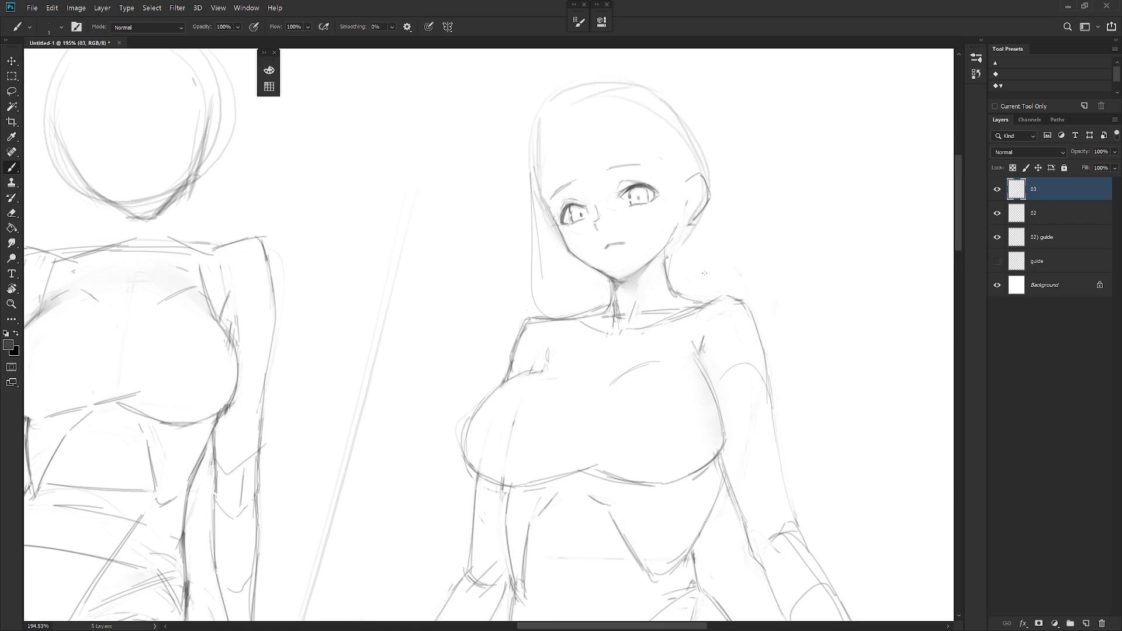
Step: With the canvas view rotated, add short strokes along the figure's left jawline
{"action": "key", "text": "r"}
{"action": "left_click_drag", "start_coordinate": [719, 346], "coordinate": [705, 409]}
{"action": "key", "text": "e"}
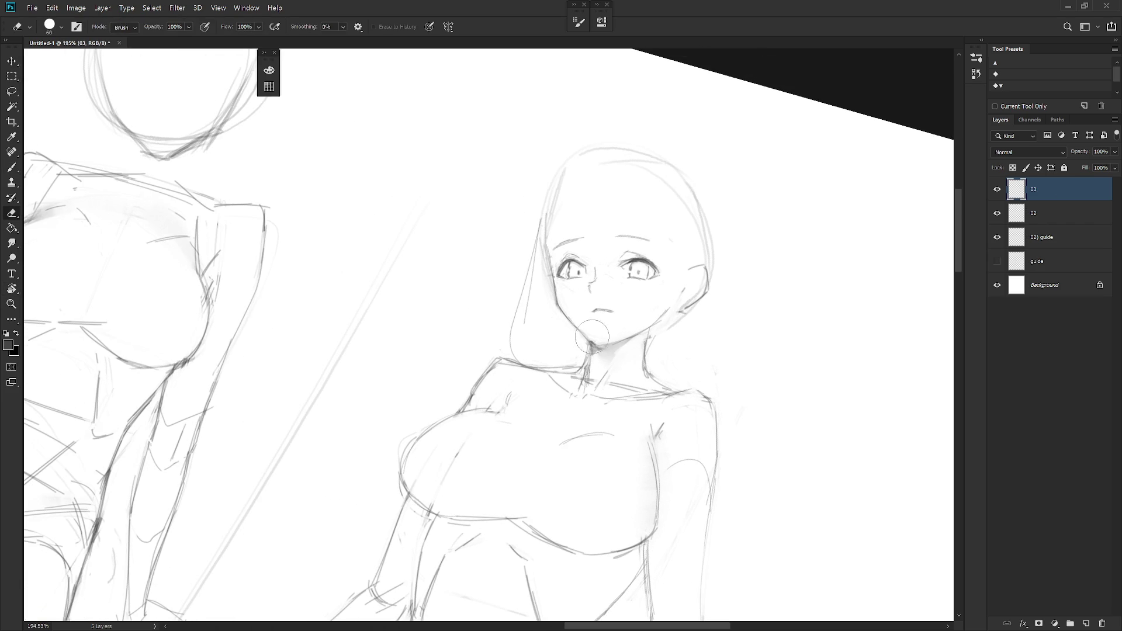
{"action": "key", "text": "b"}
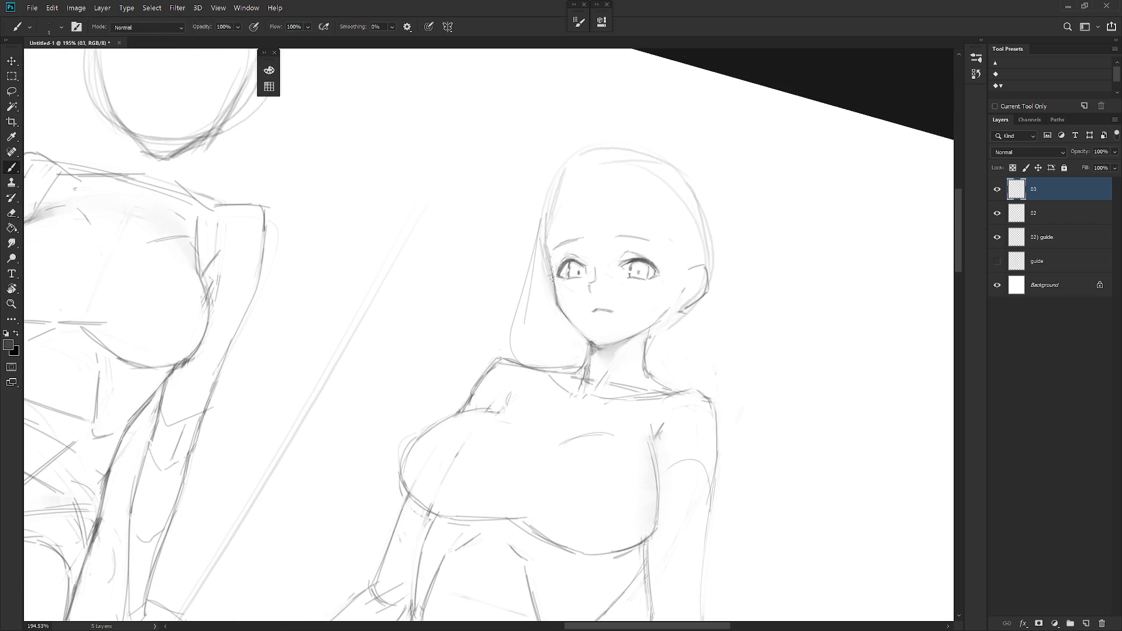
{"action": "mouse_move", "coordinate": [559, 302]}
{"action": "left_mouse_down"}
{"action": "mouse_move", "coordinate": [589, 342]}
{"action": "mouse_move", "coordinate": [592, 315]}
{"action": "mouse_move", "coordinate": [616, 309]}
{"action": "mouse_move", "coordinate": [591, 319]}
{"action": "left_mouse_up"}
{"action": "key", "text": "r"}
{"action": "key", "text": "b"}
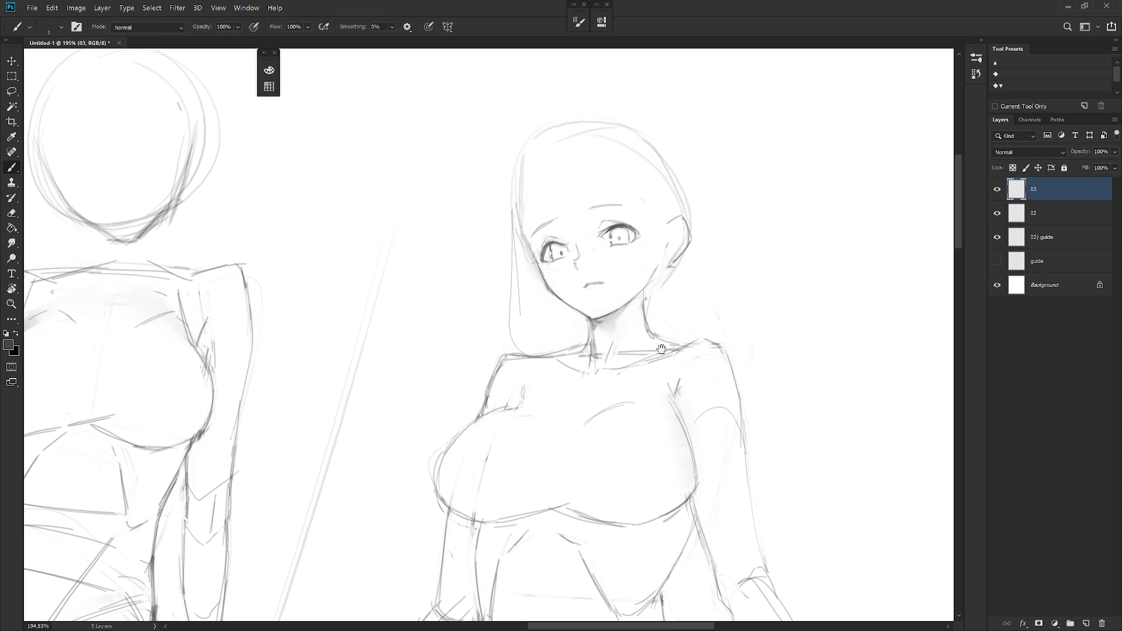
Step: Shrink the eraser to 35 and lightly erase lines around the chin
{"action": "key", "text": "r"}
{"action": "left_click_drag", "start_coordinate": [627, 308], "coordinate": [537, 324]}
{"action": "key", "text": "e"}
{"action": "key", "text": "bracketleft"}
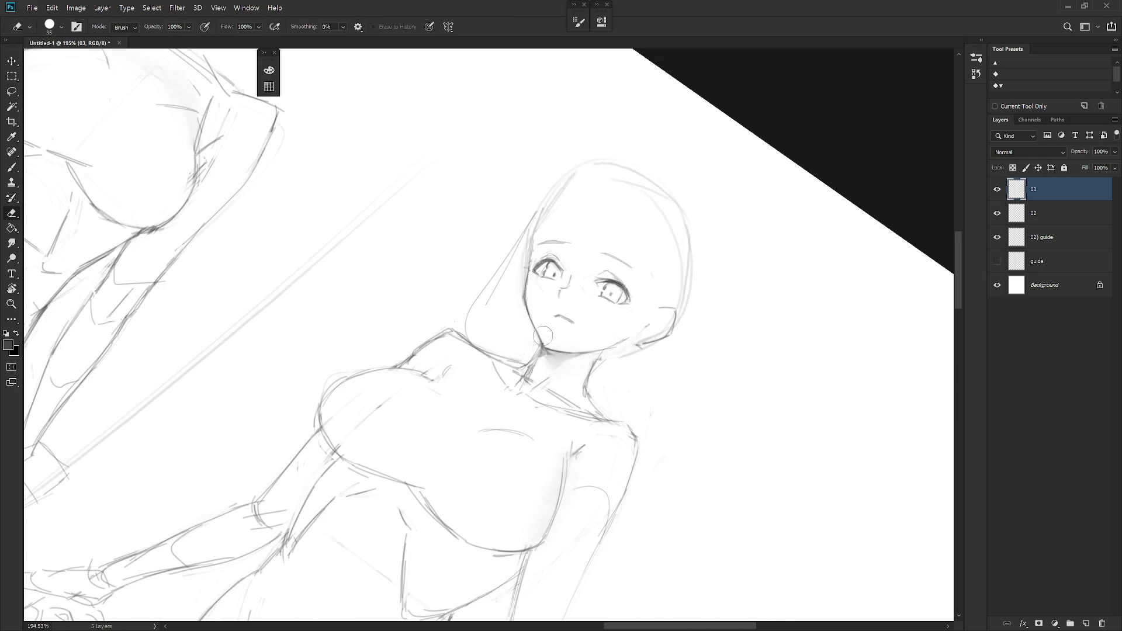
{"action": "key", "text": "r"}
{"action": "key", "text": "Escape"}
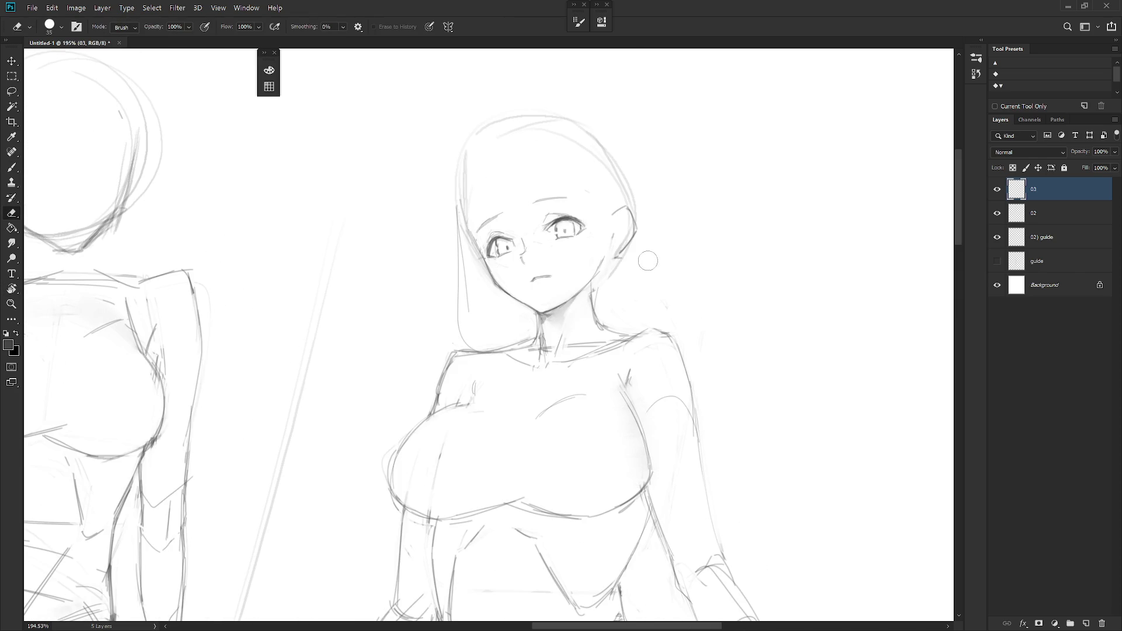
{"action": "key", "text": "b"}
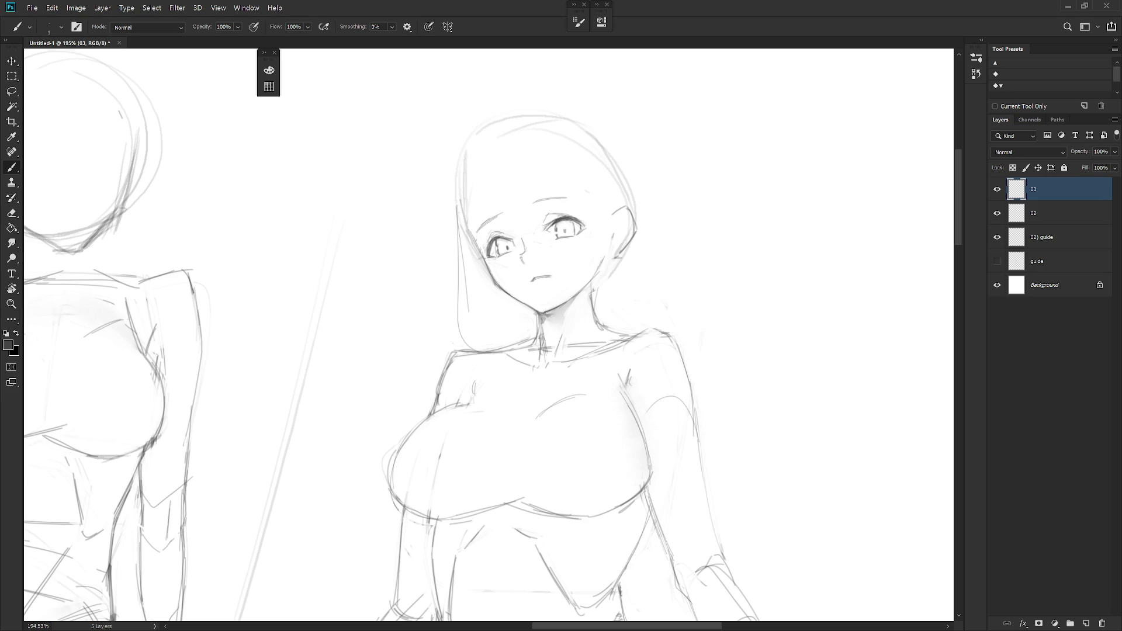
{"action": "key", "text": "e"}
{"action": "left_click_drag", "start_coordinate": [567, 301], "coordinate": [555, 309]}
{"action": "key", "text": "b"}
Step: Darken the eye's inner corner with two strokes and add a faint upper-eyelid mark
{"action": "scroll", "coordinate": [612, 280], "scroll_direction": "down", "scroll_amount": 5}
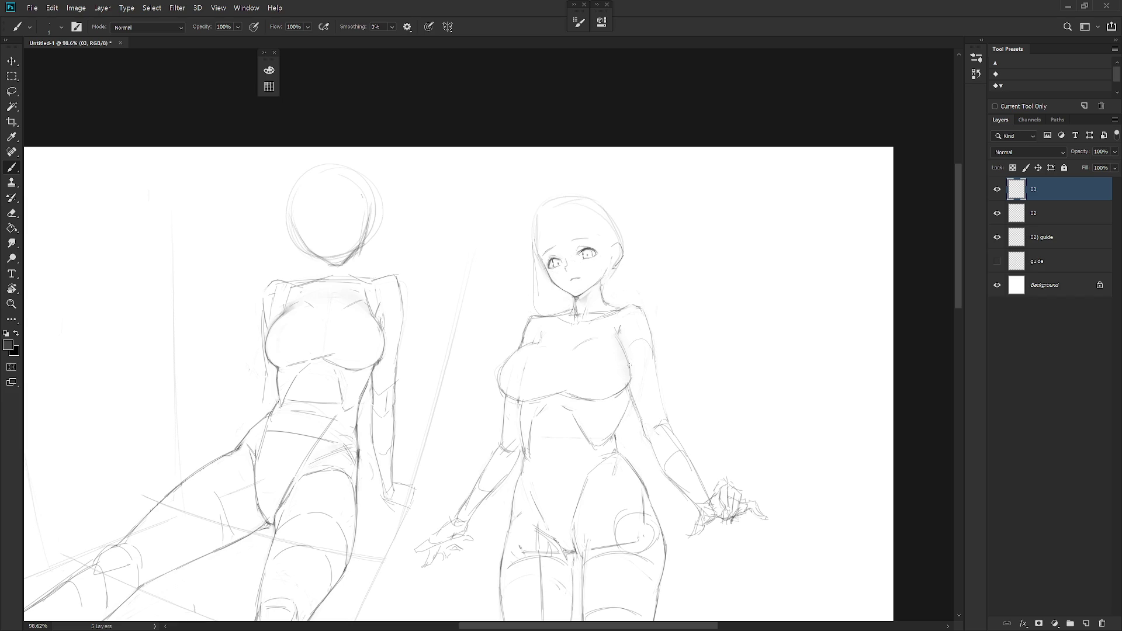
{"action": "scroll", "coordinate": [600, 270], "scroll_direction": "up", "scroll_amount": 5}
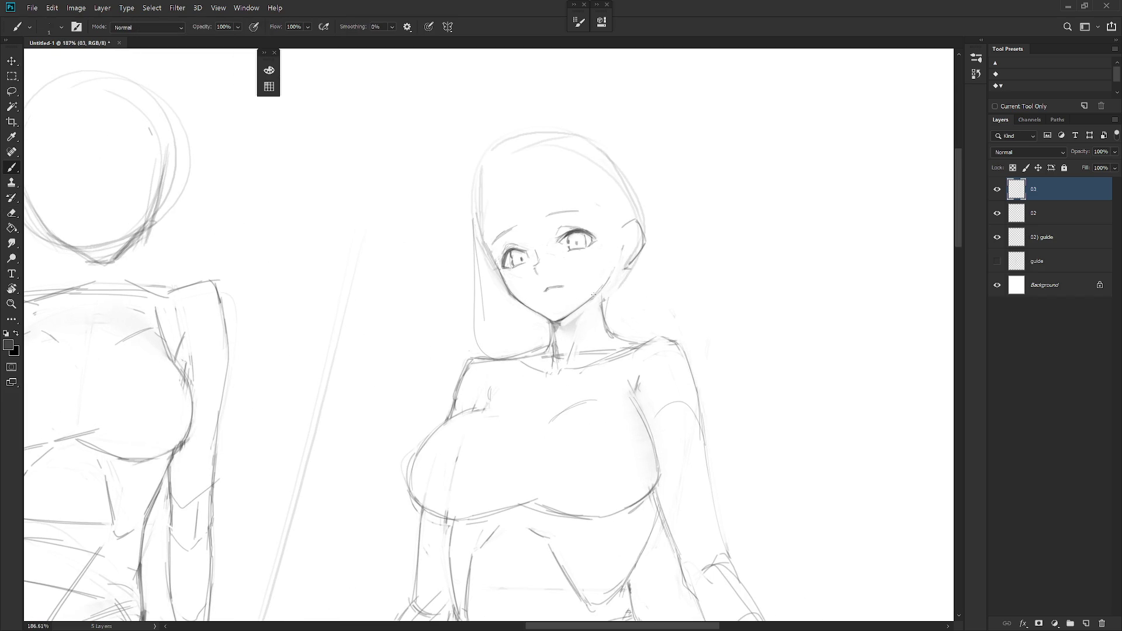
{"action": "scroll", "coordinate": [583, 198], "scroll_direction": "up", "scroll_amount": 2}
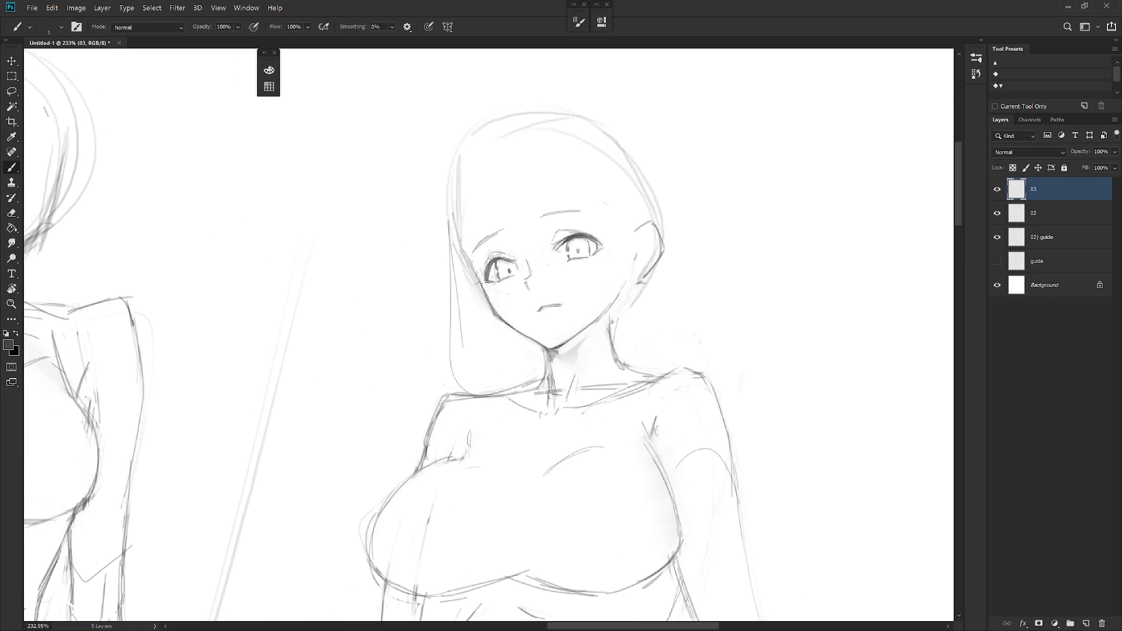
{"action": "left_click_drag", "start_coordinate": [553, 240], "coordinate": [559, 250]}
{"action": "left_click_drag", "start_coordinate": [555, 243], "coordinate": [549, 255]}
{"action": "left_click_drag", "start_coordinate": [553, 238], "coordinate": [576, 233]}
Step: Outline the hair's left side, top and right side around the standing figure's head
{"action": "scroll", "coordinate": [546, 216], "scroll_direction": "down", "scroll_amount": 3}
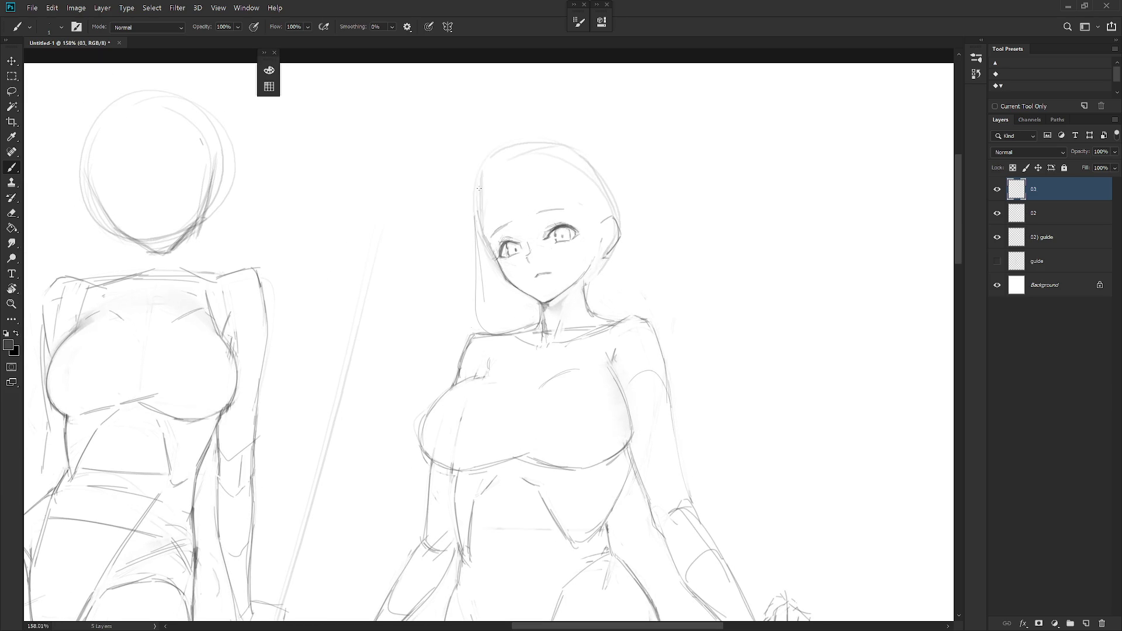
{"action": "left_click_drag", "start_coordinate": [467, 188], "coordinate": [463, 267]}
{"action": "key", "text": "ctrl+z"}
{"action": "key", "text": "ctrl+z"}
{"action": "left_click_drag", "start_coordinate": [483, 154], "coordinate": [463, 251]}
{"action": "key", "text": "ctrl+z"}
{"action": "mouse_move", "coordinate": [469, 188]}
{"action": "left_mouse_down"}
{"action": "mouse_move", "coordinate": [465, 257]}
{"action": "mouse_move", "coordinate": [466, 207]}
{"action": "mouse_move", "coordinate": [485, 274]}
{"action": "left_mouse_up"}
{"action": "mouse_move", "coordinate": [508, 151]}
{"action": "left_mouse_down"}
{"action": "mouse_move", "coordinate": [575, 143]}
{"action": "mouse_move", "coordinate": [616, 224]}
{"action": "left_mouse_up"}
{"action": "left_click_drag", "start_coordinate": [538, 142], "coordinate": [622, 211]}
{"action": "left_click_drag", "start_coordinate": [576, 156], "coordinate": [621, 237]}
{"action": "left_click_drag", "start_coordinate": [620, 190], "coordinate": [616, 260]}
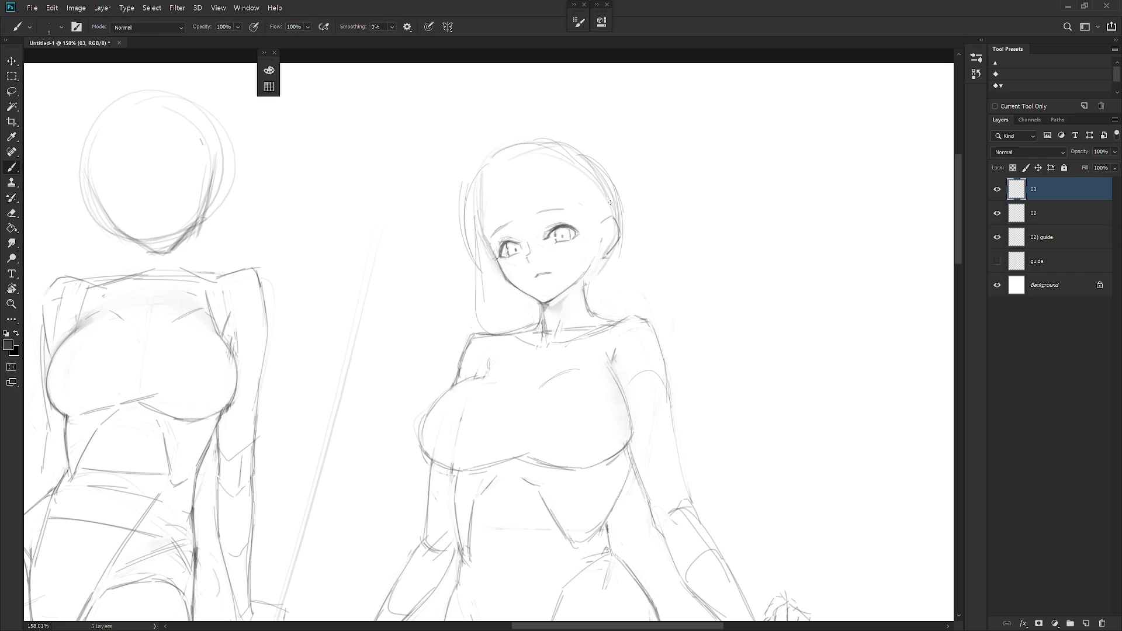
Step: Draw long hair strands falling down the right side, redoing rejected strokes
{"action": "left_click_drag", "start_coordinate": [598, 181], "coordinate": [628, 256]}
{"action": "left_click_drag", "start_coordinate": [622, 195], "coordinate": [629, 296]}
{"action": "left_click_drag", "start_coordinate": [630, 233], "coordinate": [635, 319]}
{"action": "left_click_drag", "start_coordinate": [566, 149], "coordinate": [587, 194]}
{"action": "key", "text": "ctrl+z"}
{"action": "left_click_drag", "start_coordinate": [567, 148], "coordinate": [594, 236]}
{"action": "left_click_drag", "start_coordinate": [589, 191], "coordinate": [576, 268]}
{"action": "key", "text": "ctrl+z"}
{"action": "left_click_drag", "start_coordinate": [570, 183], "coordinate": [578, 264]}
Step: Rotate and mirror the canvas view to check the head's proportions
{"action": "scroll", "coordinate": [579, 231], "scroll_direction": "up", "scroll_amount": 3}
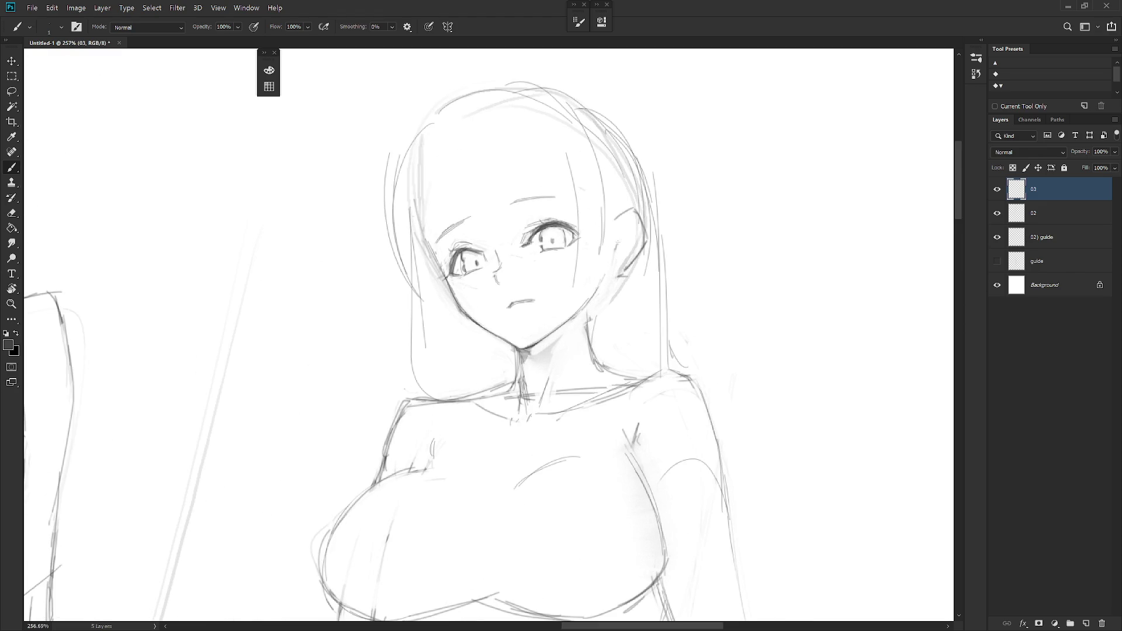
{"action": "left_click_drag", "start_coordinate": [575, 228], "coordinate": [611, 310]}
{"action": "mouse_move", "coordinate": [658, 435]}
{"action": "left_mouse_down"}
{"action": "mouse_move", "coordinate": [615, 244]}
{"action": "mouse_move", "coordinate": [621, 256]}
{"action": "left_mouse_up"}
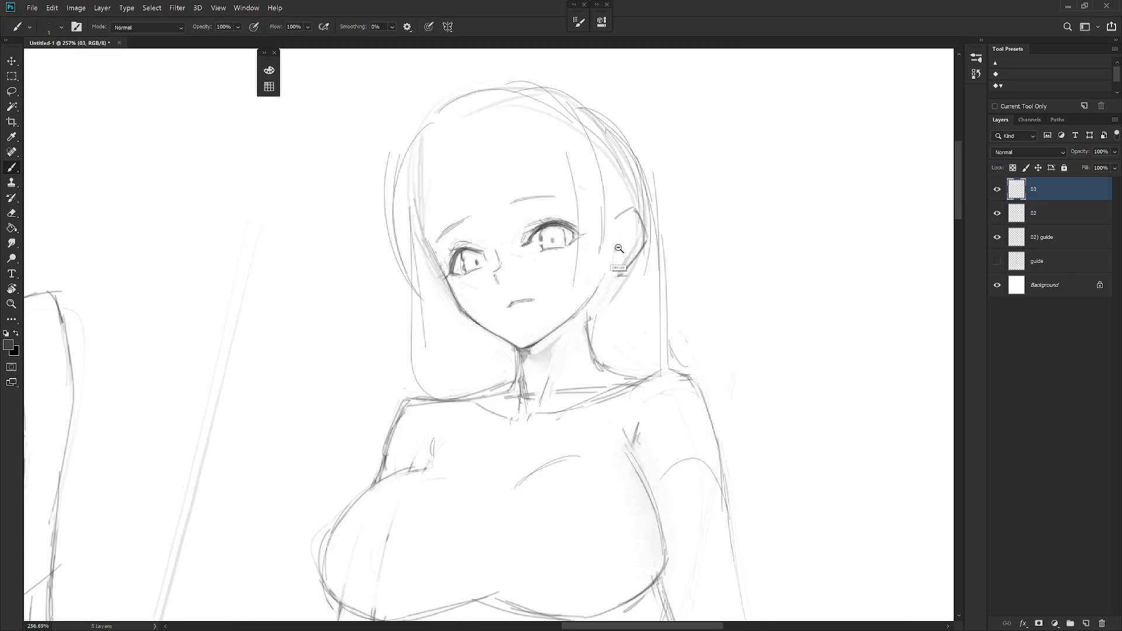
{"action": "scroll", "coordinate": [621, 256], "scroll_direction": "down", "scroll_amount": 5}
{"action": "key", "text": "h"}
{"action": "mouse_move", "coordinate": [666, 431]}
{"action": "left_mouse_down"}
{"action": "mouse_move", "coordinate": [666, 446]}
{"action": "mouse_move", "coordinate": [783, 460]}
{"action": "left_mouse_up"}
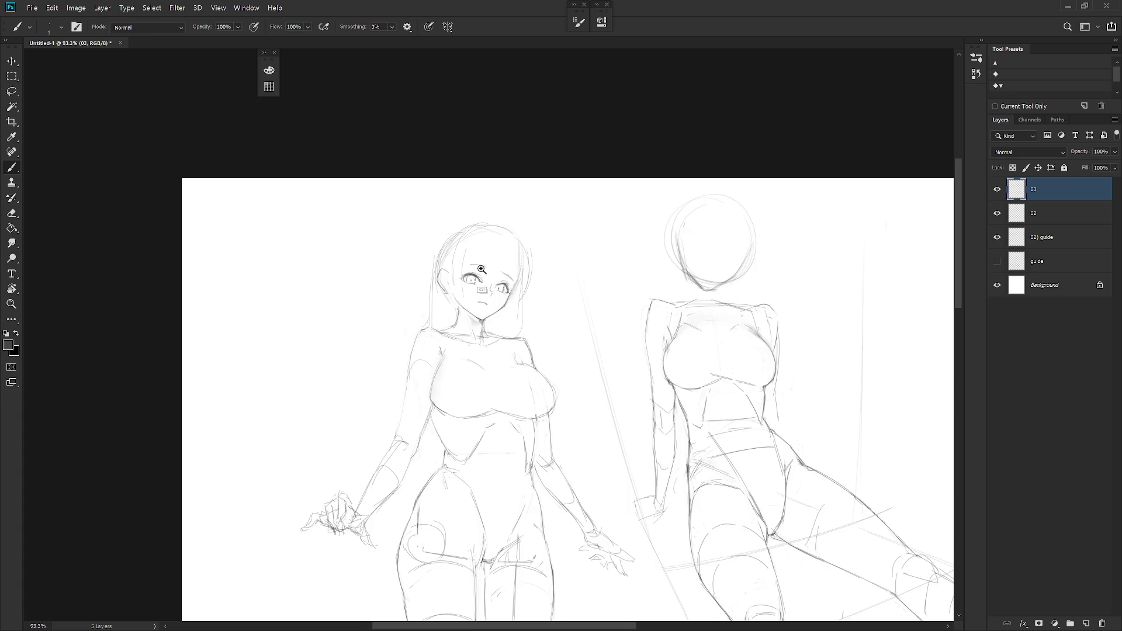
{"action": "scroll", "coordinate": [491, 297], "scroll_direction": "up", "scroll_amount": 5}
Step: Lasso the figure's left eye and put it into free transform
{"action": "key", "text": "l"}
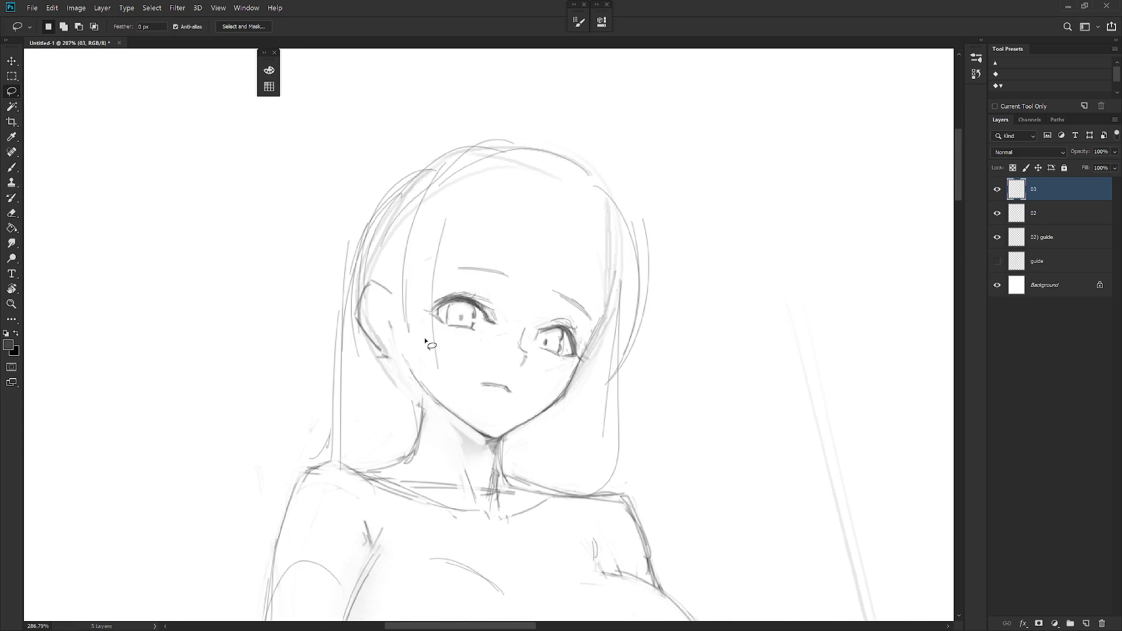
{"action": "mouse_move", "coordinate": [448, 227]}
{"action": "left_mouse_down"}
{"action": "mouse_move", "coordinate": [438, 290]}
{"action": "mouse_move", "coordinate": [497, 308]}
{"action": "mouse_move", "coordinate": [479, 329]}
{"action": "left_mouse_up"}
{"action": "key", "text": "ctrl+t"}
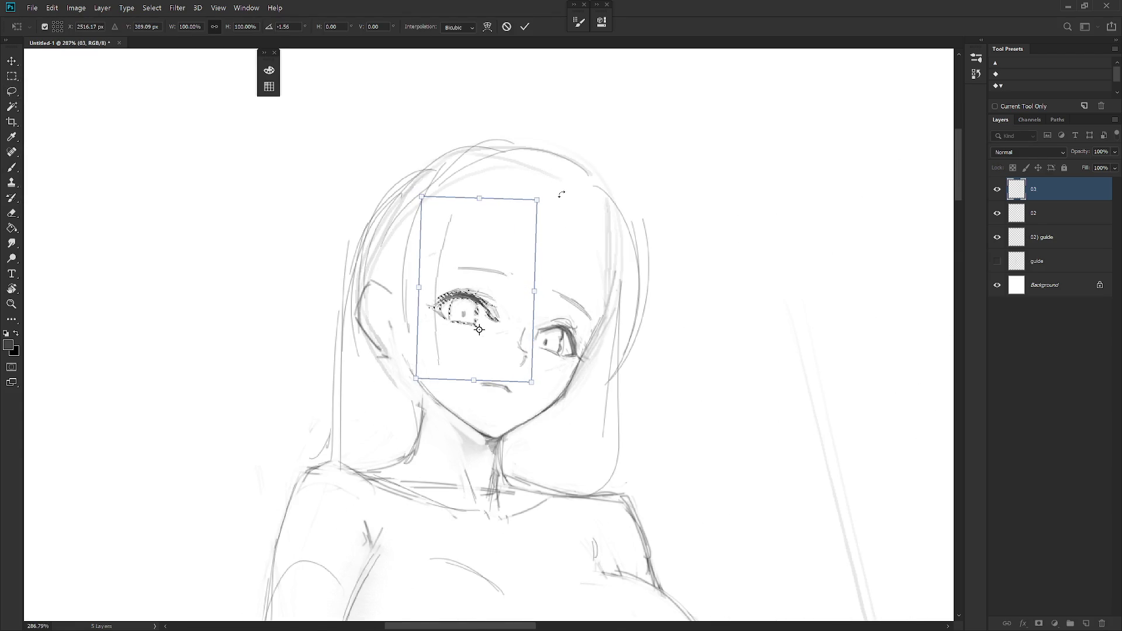
Step: Apply the left eye's nudged position and clear the selection
{"action": "key", "text": "Return"}
{"action": "key", "text": "ctrl+d"}
{"action": "key", "text": "e"}
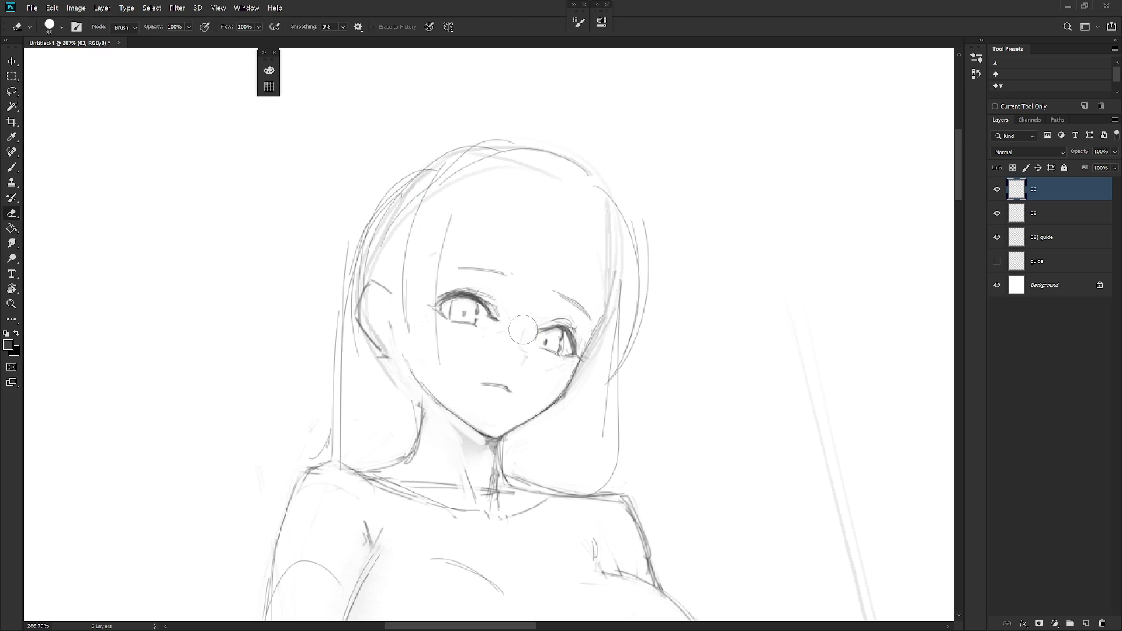
{"action": "scroll", "coordinate": [669, 344], "scroll_direction": "down", "scroll_amount": 5}
{"action": "scroll", "coordinate": [557, 396], "scroll_direction": "right", "scroll_amount": 5}
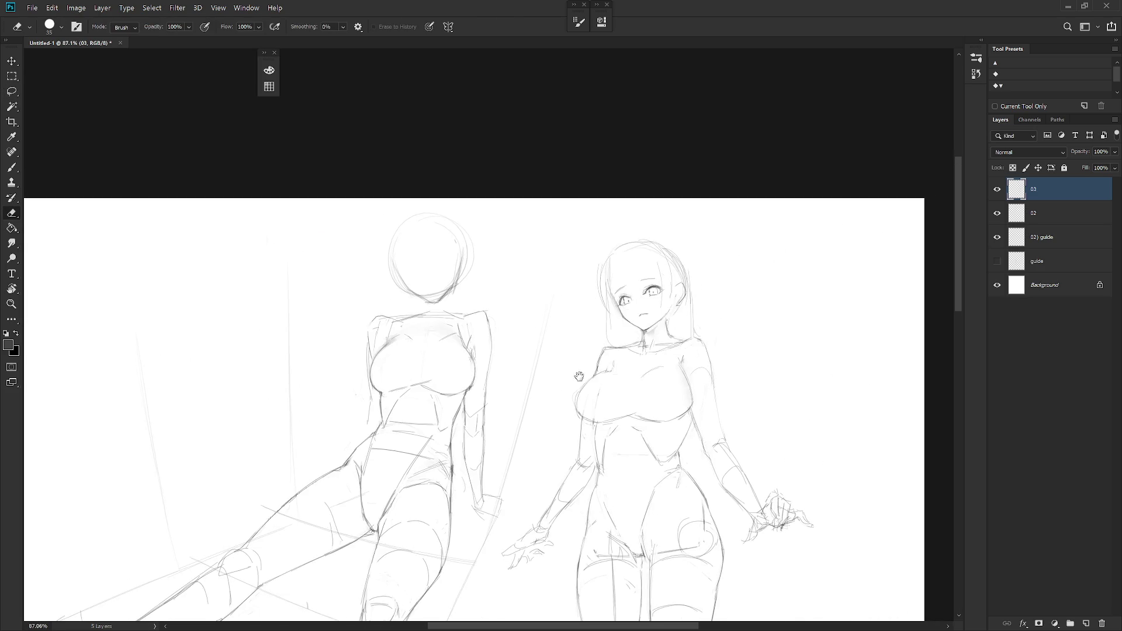
{"action": "scroll", "coordinate": [672, 316], "scroll_direction": "up", "scroll_amount": 4}
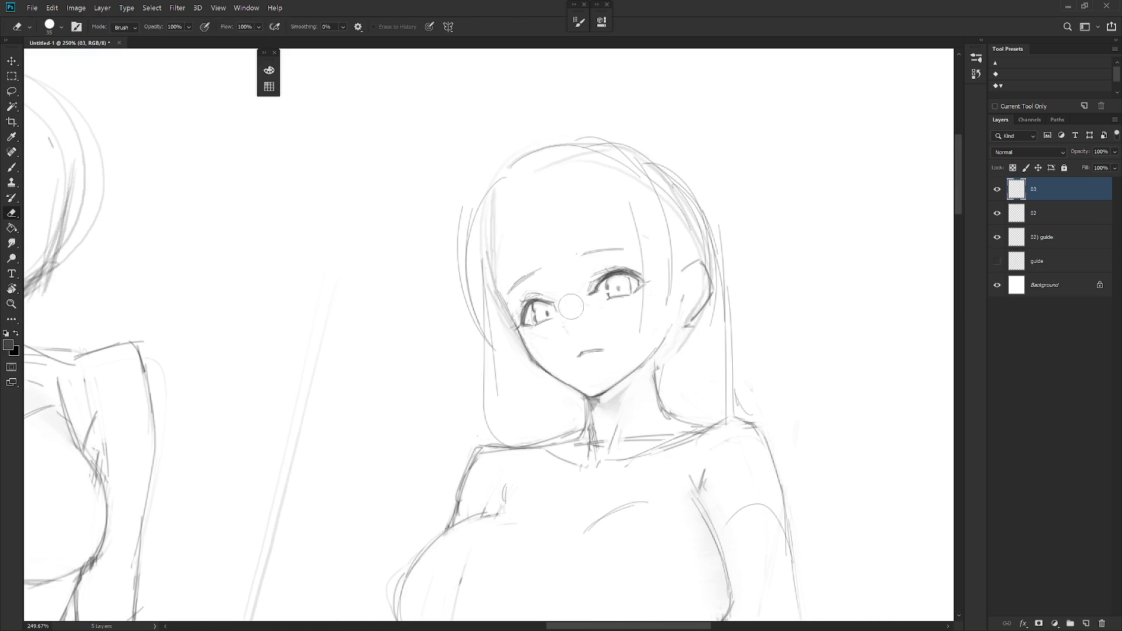
Step: Draw a short nose line and a dark accent inside the left eye
{"action": "key", "text": "b"}
{"action": "left_click_drag", "start_coordinate": [563, 319], "coordinate": [567, 327]}
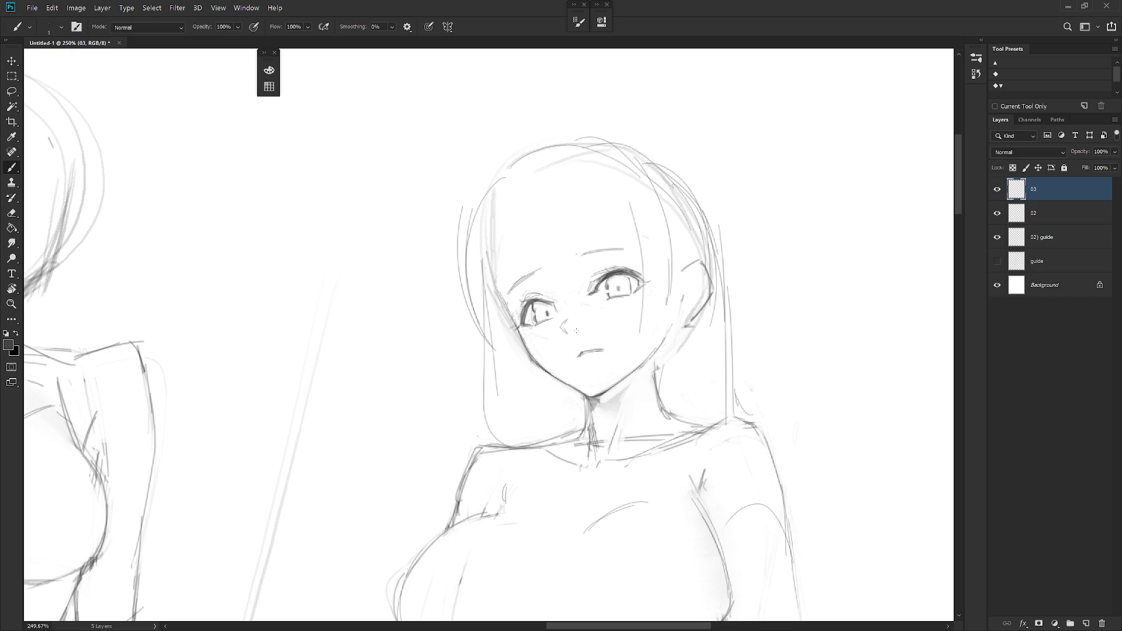
{"action": "key", "text": "e"}
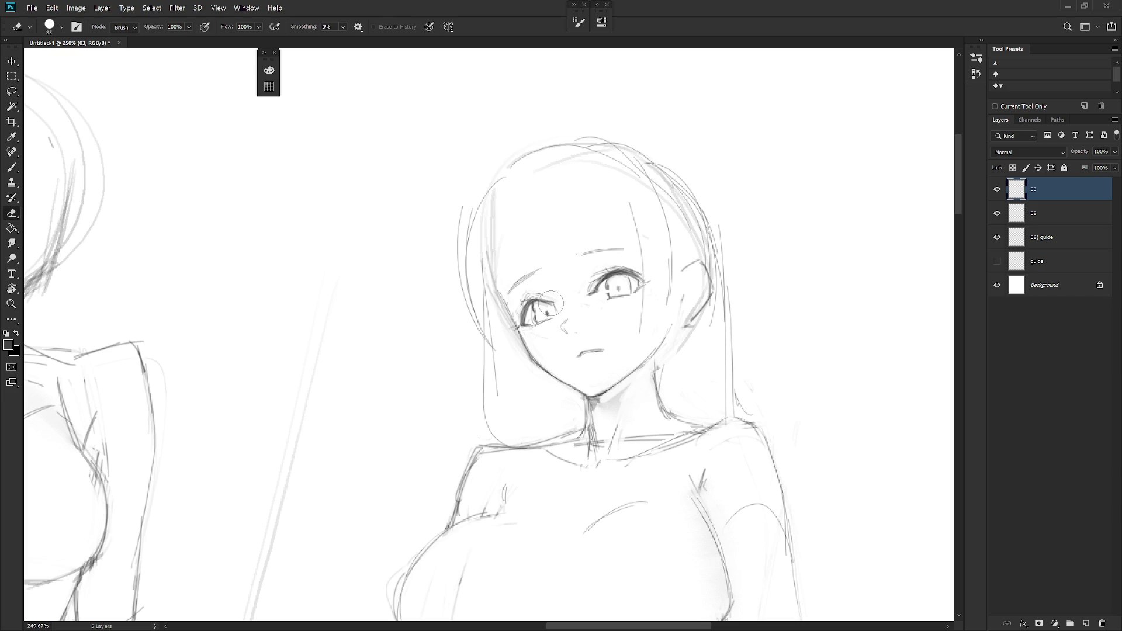
{"action": "key", "text": "b"}
{"action": "left_click_drag", "start_coordinate": [555, 309], "coordinate": [552, 313]}
{"action": "scroll", "coordinate": [555, 283], "scroll_direction": "down", "scroll_amount": 2}
{"action": "scroll", "coordinate": [608, 295], "scroll_direction": "down", "scroll_amount": 2}
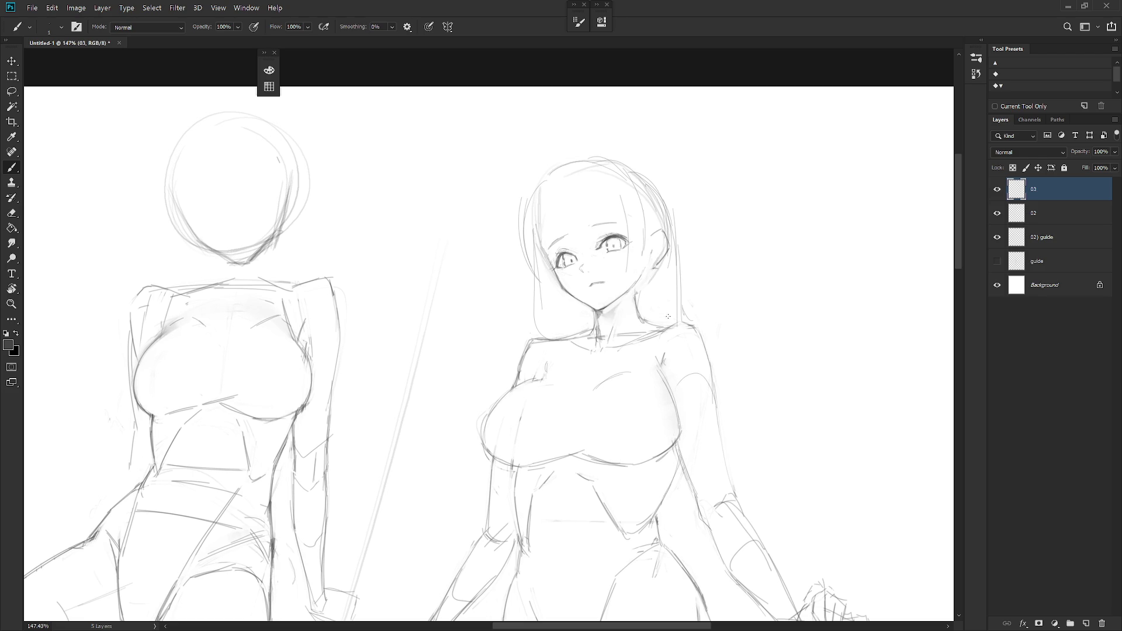
{"action": "scroll", "coordinate": [602, 228], "scroll_direction": "up", "scroll_amount": 3}
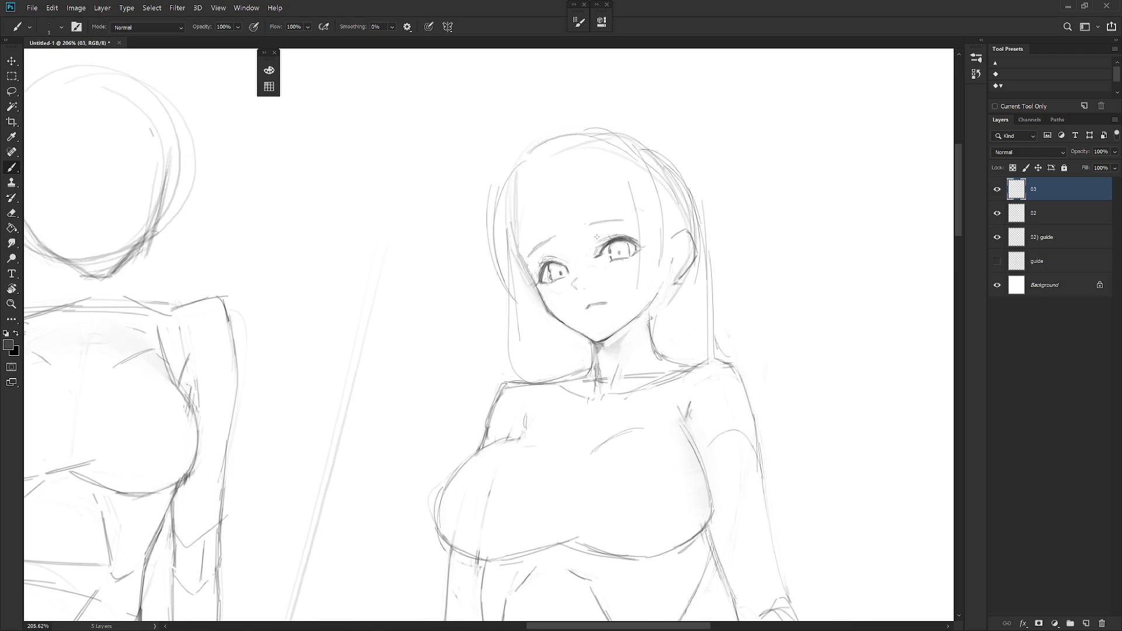
Step: Add a lash stroke, erase the faint left eyebrow and draw a new right eyebrow
{"action": "mouse_move", "coordinate": [548, 255]}
{"action": "left_mouse_down"}
{"action": "mouse_move", "coordinate": [538, 268]}
{"action": "mouse_move", "coordinate": [562, 257]}
{"action": "mouse_move", "coordinate": [531, 256]}
{"action": "left_mouse_up"}
{"action": "key", "text": "e"}
{"action": "left_click_drag", "start_coordinate": [548, 237], "coordinate": [533, 251]}
{"action": "key", "text": "b"}
{"action": "key", "text": "e"}
{"action": "key", "text": "b"}
{"action": "left_click_drag", "start_coordinate": [581, 230], "coordinate": [615, 220]}
Step: Lasso areas under the eyes, near the nose and on the cheek, then drop the selection
{"action": "scroll", "coordinate": [687, 273], "scroll_direction": "down", "scroll_amount": 1}
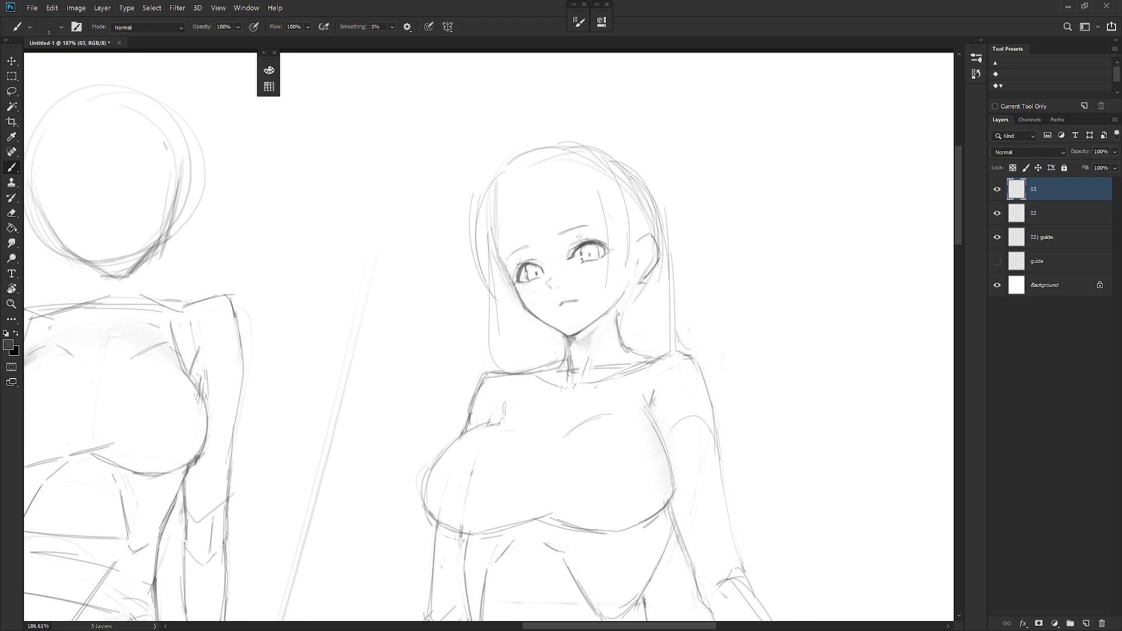
{"action": "scroll", "coordinate": [555, 266], "scroll_direction": "up", "scroll_amount": 6}
{"action": "key", "text": "l"}
{"action": "mouse_move", "coordinate": [530, 280]}
{"action": "left_mouse_down"}
{"action": "mouse_move", "coordinate": [508, 298]}
{"action": "mouse_move", "coordinate": [564, 275]}
{"action": "left_mouse_up"}
{"action": "mouse_move", "coordinate": [630, 254]}
{"action": "left_mouse_down"}
{"action": "mouse_move", "coordinate": [608, 261]}
{"action": "mouse_move", "coordinate": [621, 260]}
{"action": "left_mouse_up"}
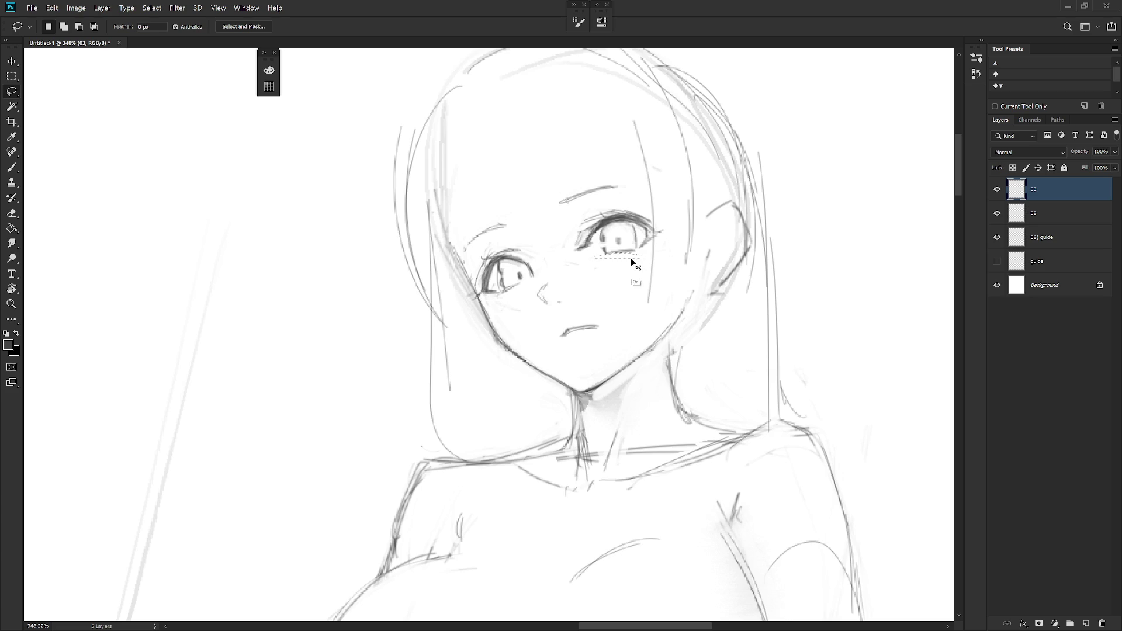
{"action": "scroll", "coordinate": [654, 297], "scroll_direction": "down", "scroll_amount": 2}
{"action": "mouse_move", "coordinate": [583, 270]}
{"action": "left_mouse_down"}
{"action": "mouse_move", "coordinate": [537, 246]}
{"action": "mouse_move", "coordinate": [541, 255]}
{"action": "left_mouse_up"}
{"action": "left_click_drag", "start_coordinate": [517, 319], "coordinate": [514, 319]}
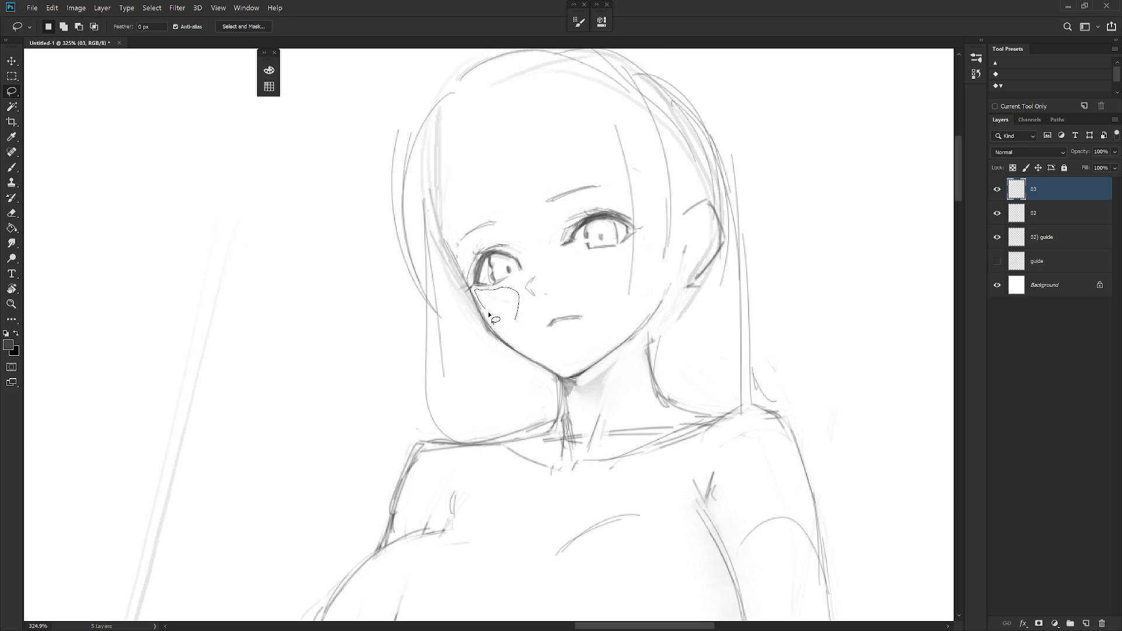
{"action": "key", "text": "ctrl+d"}
{"action": "scroll", "coordinate": [503, 147], "scroll_direction": "down", "scroll_amount": 3}
{"action": "key", "text": "b"}
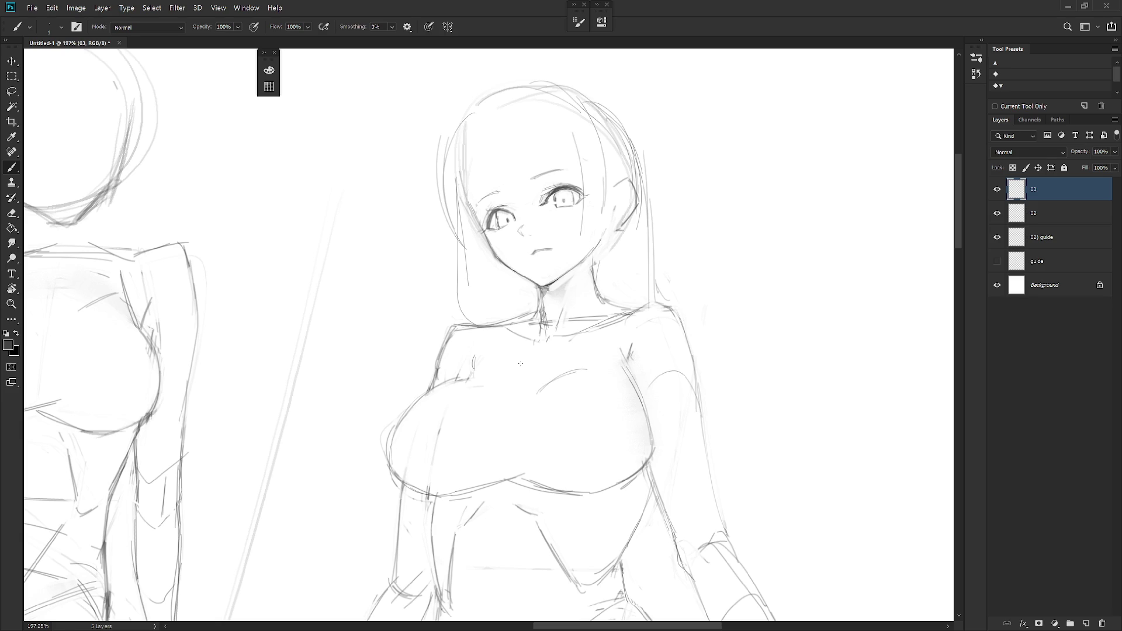
{"action": "scroll", "coordinate": [783, 242], "scroll_direction": "up", "scroll_amount": 2}
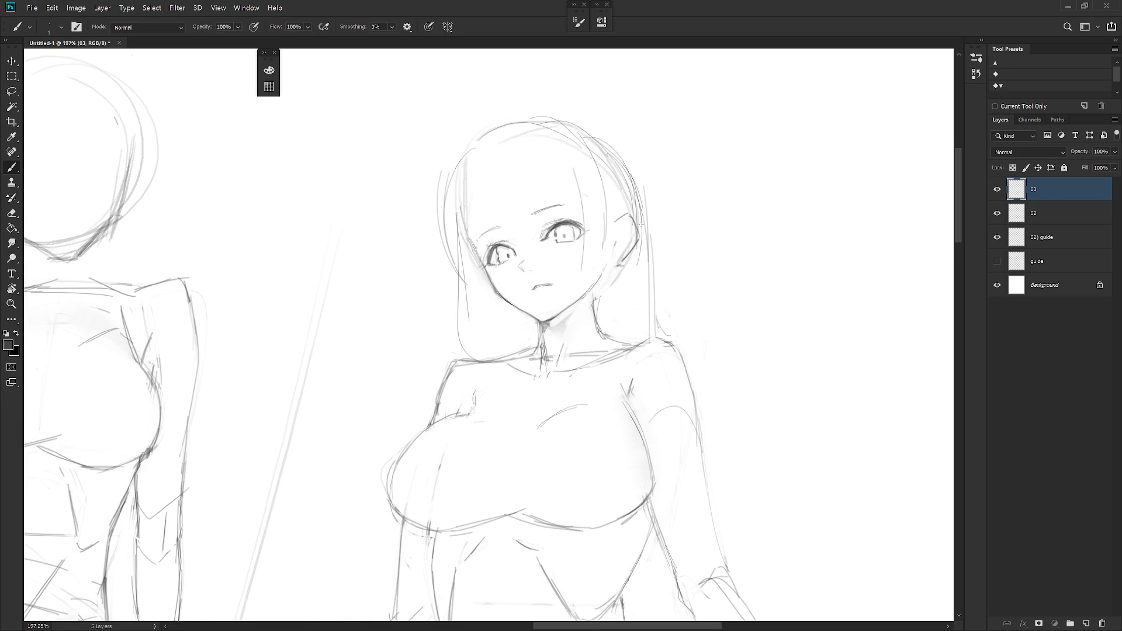
Step: Lasso the ear and transform it, rotating it about 12.7° to fit the tilted head
{"action": "key", "text": "l"}
{"action": "mouse_move", "coordinate": [614, 283]}
{"action": "left_mouse_down"}
{"action": "mouse_move", "coordinate": [613, 262]}
{"action": "mouse_move", "coordinate": [608, 272]}
{"action": "mouse_move", "coordinate": [625, 266]}
{"action": "left_mouse_up"}
{"action": "key", "text": "ctrl+t"}
{"action": "key", "text": "Return"}
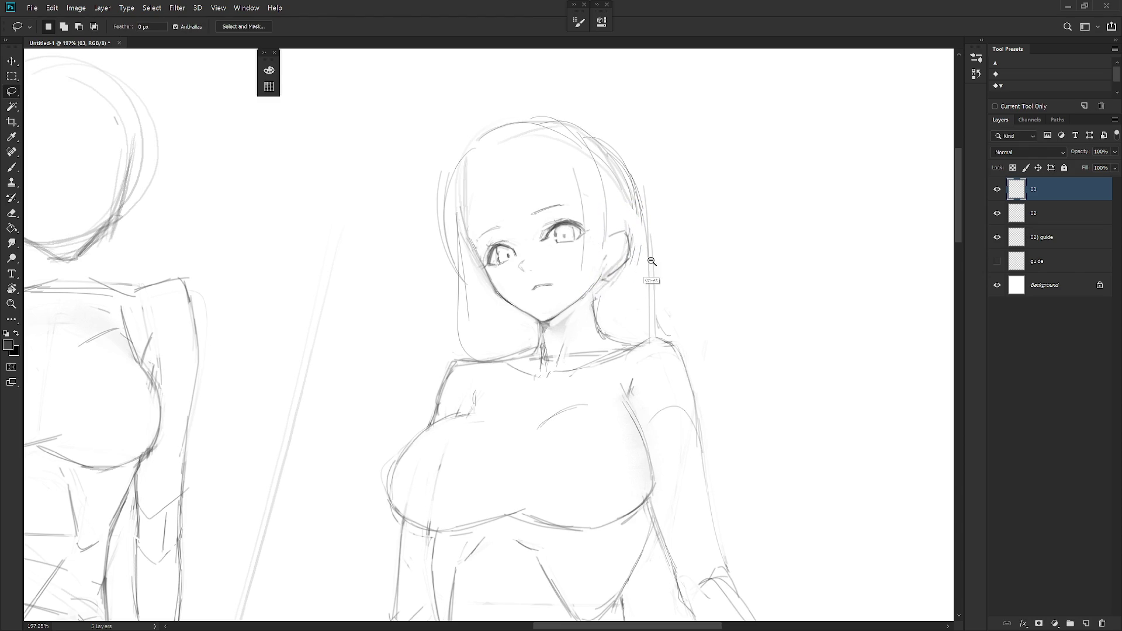
{"action": "scroll", "coordinate": [619, 257], "scroll_direction": "down", "scroll_amount": 4}
{"action": "key", "text": "b"}
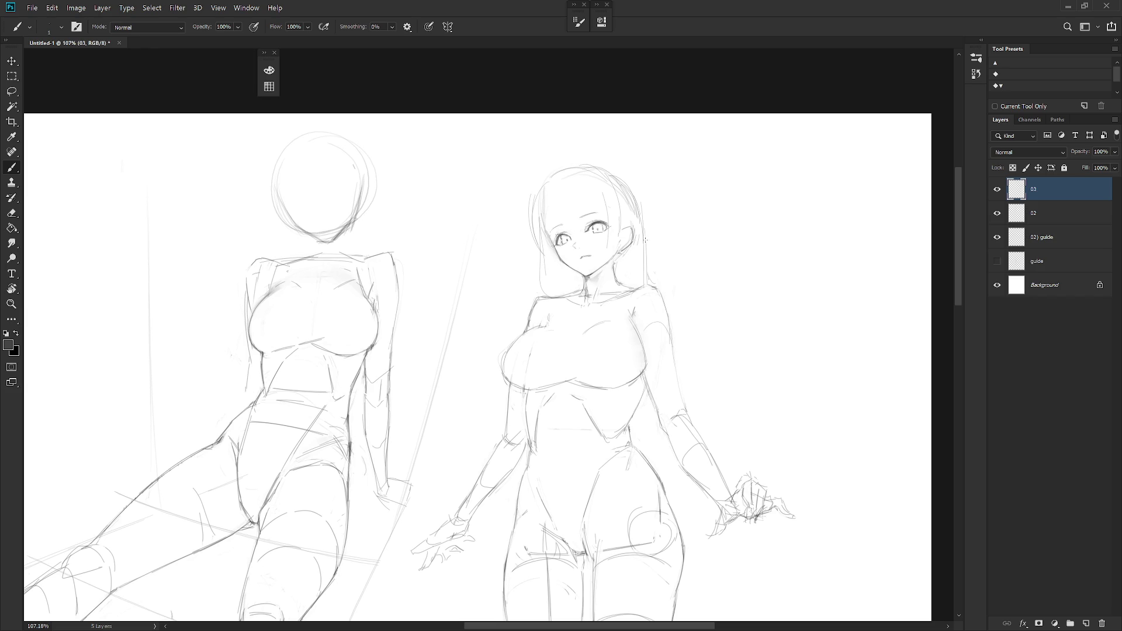
{"action": "scroll", "coordinate": [619, 251], "scroll_direction": "up", "scroll_amount": 2}
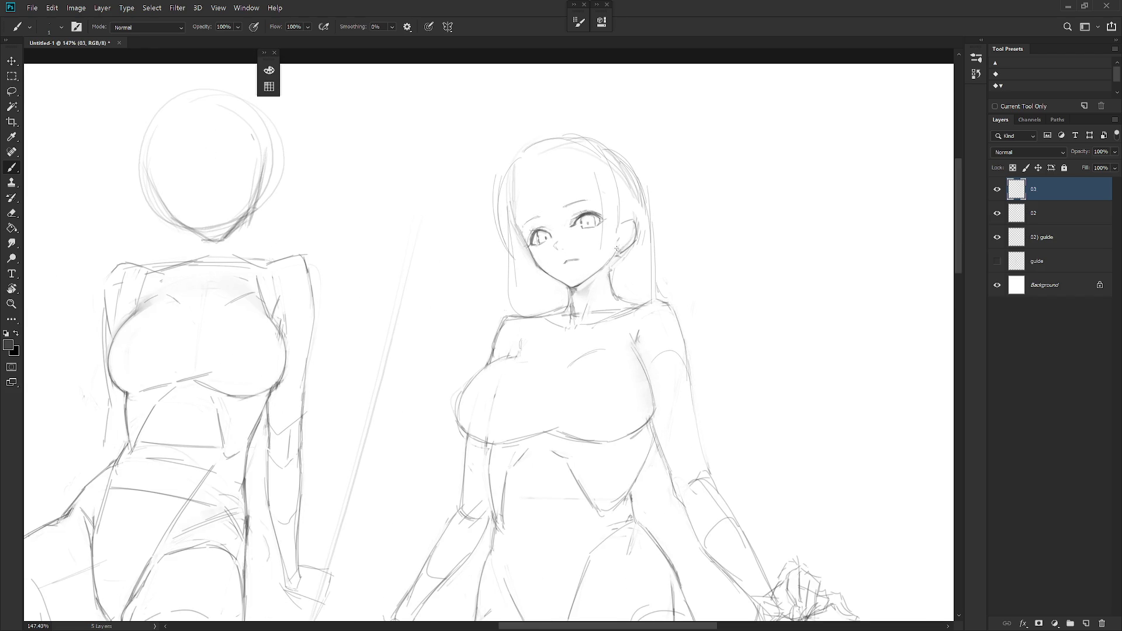
{"action": "key", "text": "e"}
{"action": "key", "text": "b"}
{"action": "key", "text": "e"}
{"action": "key", "text": "b"}
{"action": "scroll", "coordinate": [634, 240], "scroll_direction": "down", "scroll_amount": 3}
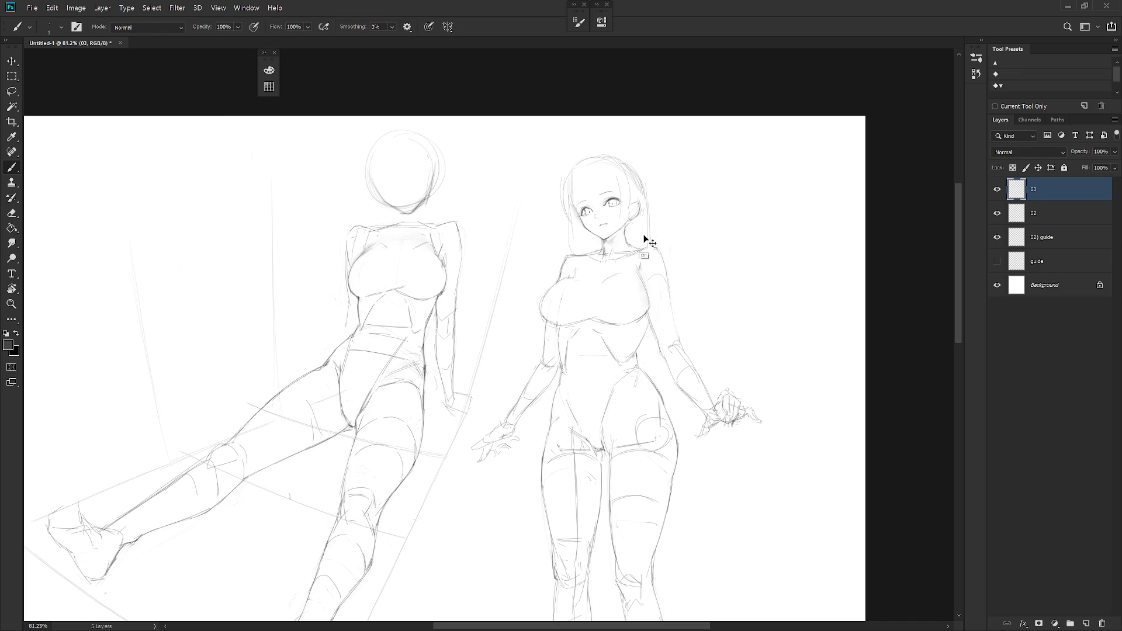
{"action": "scroll", "coordinate": [634, 236], "scroll_direction": "up", "scroll_amount": 2}
{"action": "scroll", "coordinate": [666, 246], "scroll_direction": "down", "scroll_amount": 1}
{"action": "left_click_drag", "start_coordinate": [689, 263], "coordinate": [669, 220]}
{"action": "scroll", "coordinate": [736, 277], "scroll_direction": "up", "scroll_amount": 3}
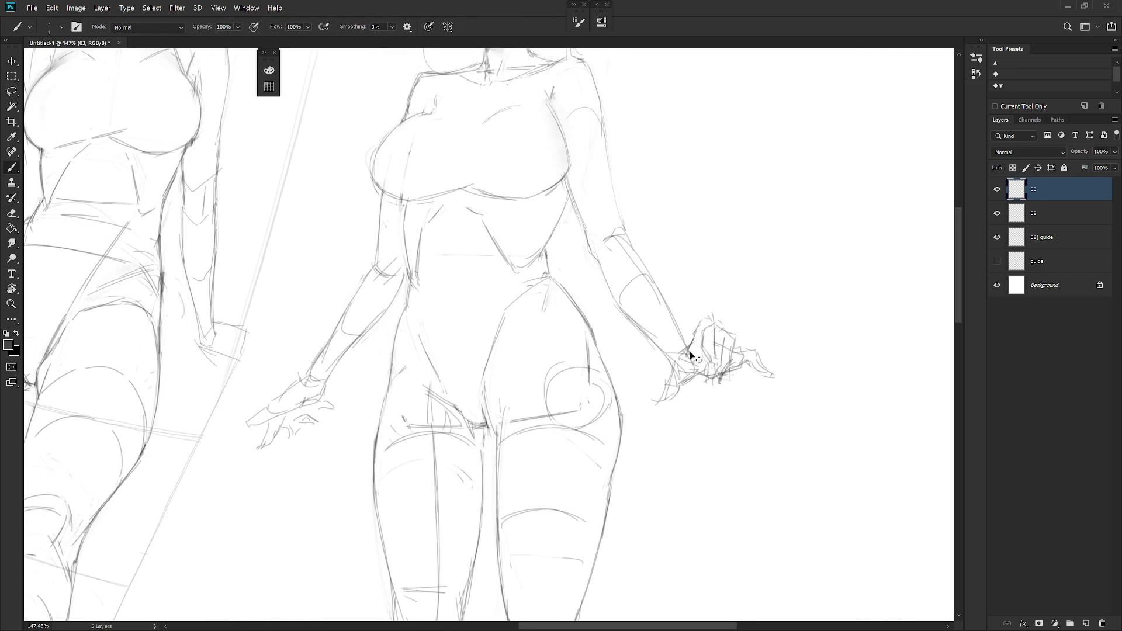
{"action": "mouse_move", "coordinate": [652, 403]}
{"action": "left_mouse_down"}
{"action": "mouse_move", "coordinate": [670, 380]}
{"action": "mouse_move", "coordinate": [676, 387]}
{"action": "left_mouse_up"}
{"action": "key", "text": "e"}
{"action": "key", "text": "b"}
{"action": "scroll", "coordinate": [658, 403], "scroll_direction": "down", "scroll_amount": 5}
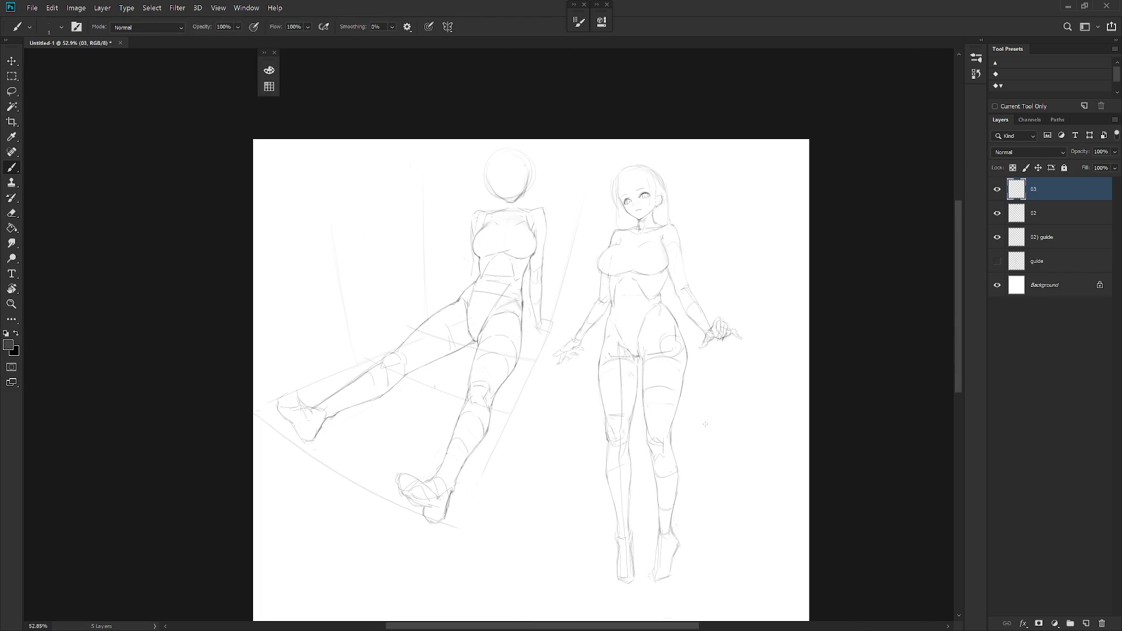
{"action": "scroll", "coordinate": [677, 205], "scroll_direction": "up", "scroll_amount": 2}
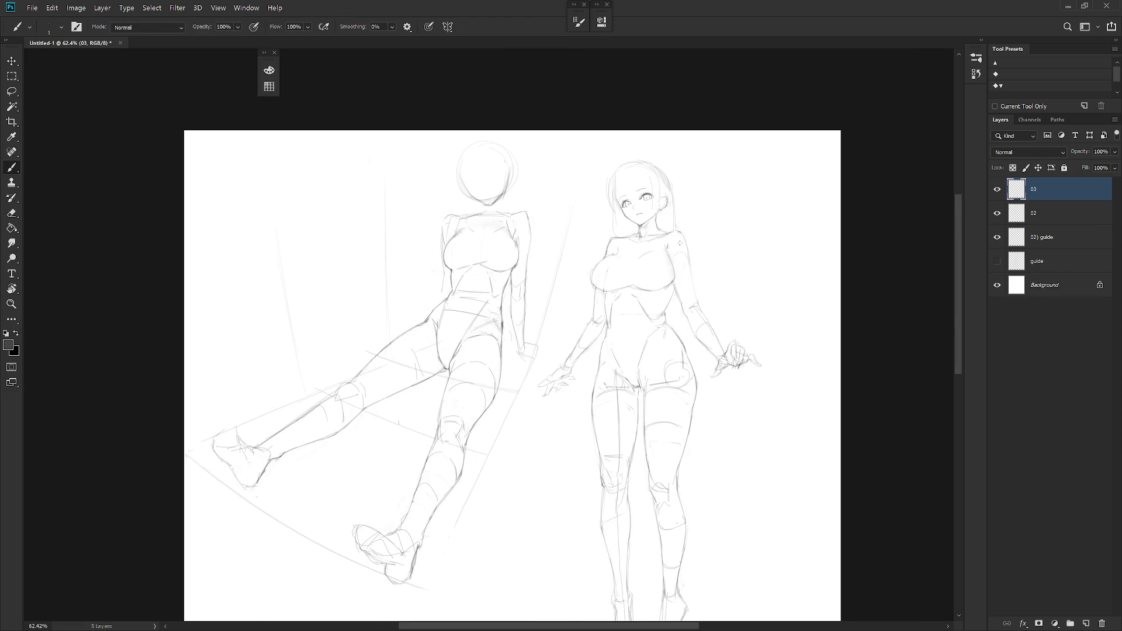
{"action": "scroll", "coordinate": [686, 240], "scroll_direction": "up", "scroll_amount": 2}
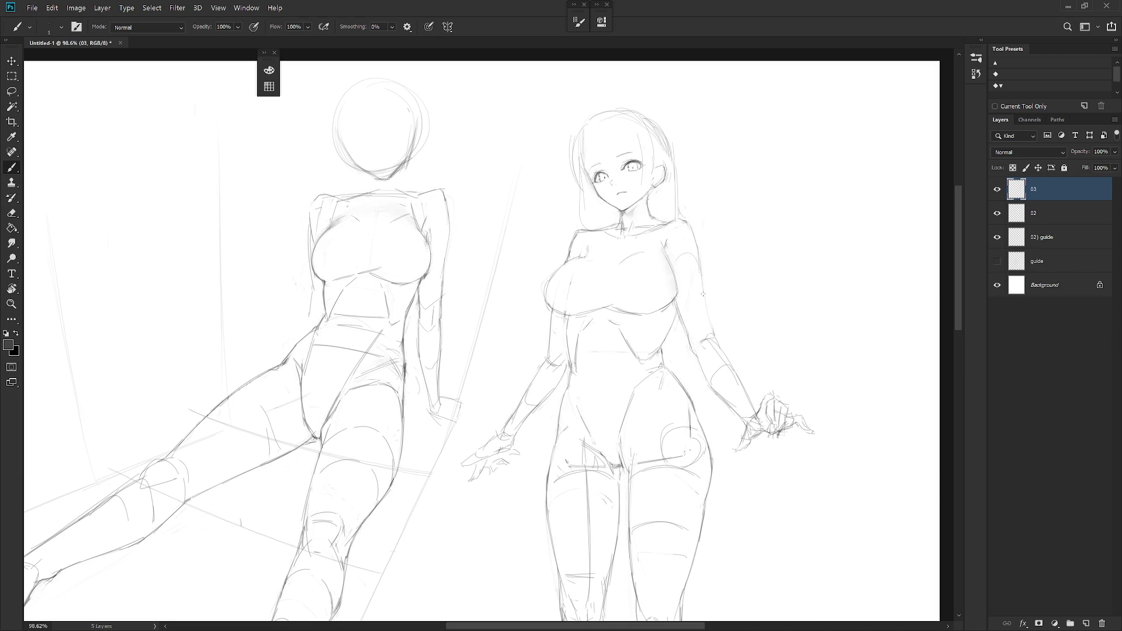
{"action": "scroll", "coordinate": [686, 266], "scroll_direction": "up", "scroll_amount": 1}
{"action": "scroll", "coordinate": [686, 266], "scroll_direction": "up", "scroll_amount": 2}
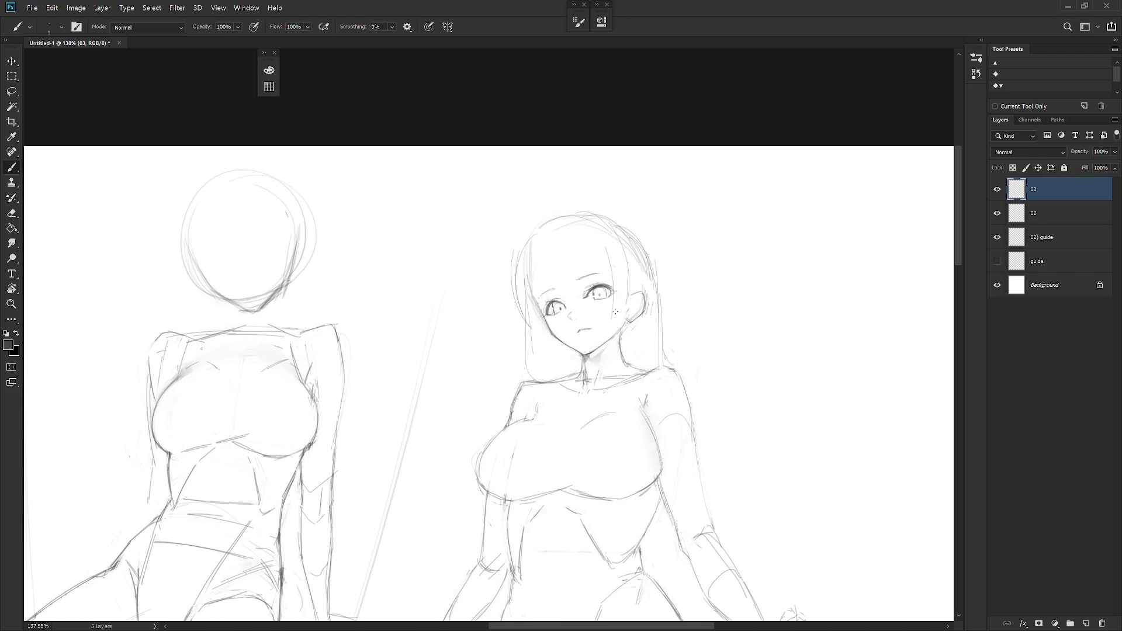
{"action": "key", "text": "l"}
{"action": "key", "text": "b"}
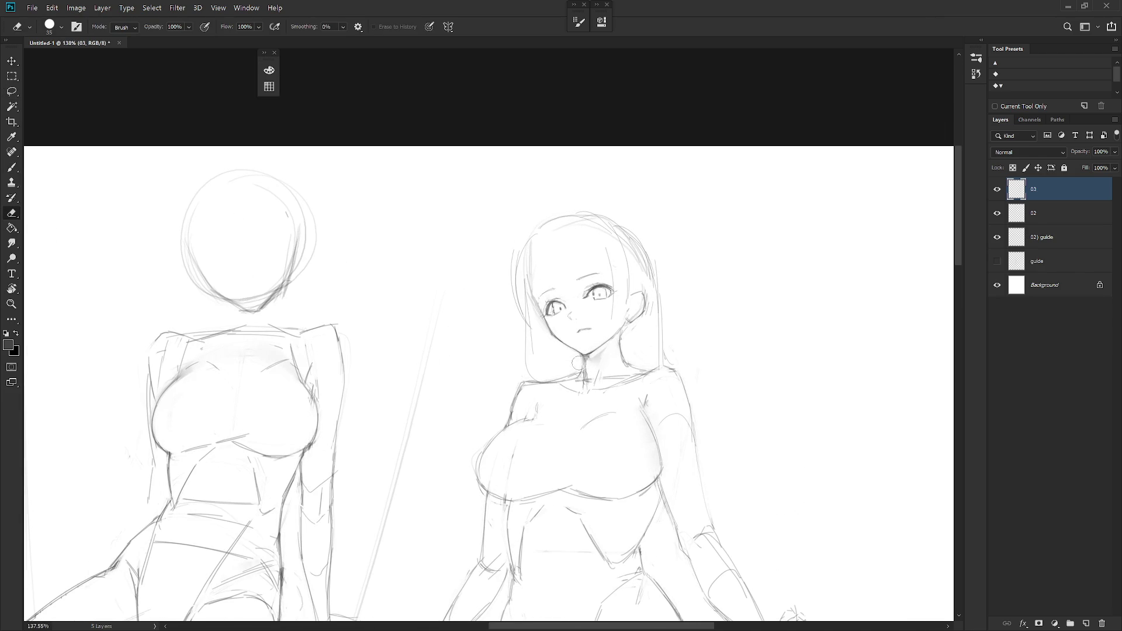
{"action": "key", "text": "l"}
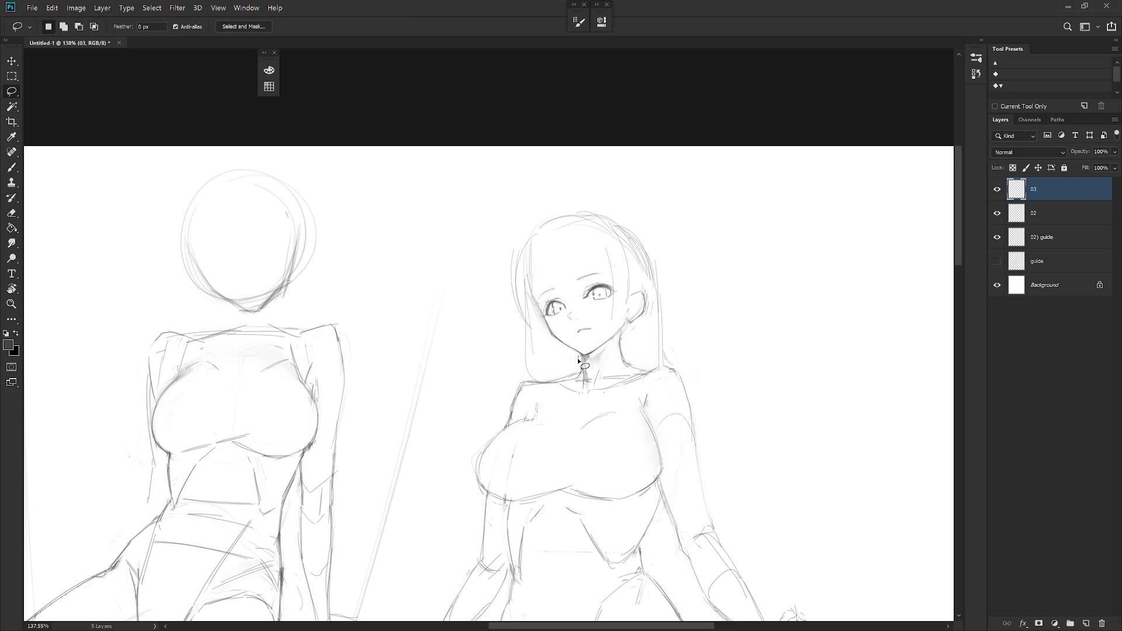
Step: Lasso the standing figure's face, subtracting the left cheek from the selection
{"action": "mouse_move", "coordinate": [579, 357]}
{"action": "left_mouse_down"}
{"action": "mouse_move", "coordinate": [628, 325]}
{"action": "mouse_move", "coordinate": [553, 180]}
{"action": "mouse_move", "coordinate": [580, 368]}
{"action": "mouse_move", "coordinate": [532, 334]}
{"action": "mouse_move", "coordinate": [535, 366]}
{"action": "left_mouse_up"}
{"action": "key", "text": "ctrl+t"}
{"action": "key", "text": "Escape"}
Step: Scale the selected face to about 103.7% with the pivot set at the chin
{"action": "key", "text": "ctrl+t"}
{"action": "left_click_drag", "start_coordinate": [615, 341], "coordinate": [588, 354]}
{"action": "left_click_drag", "start_coordinate": [696, 177], "coordinate": [700, 171]}
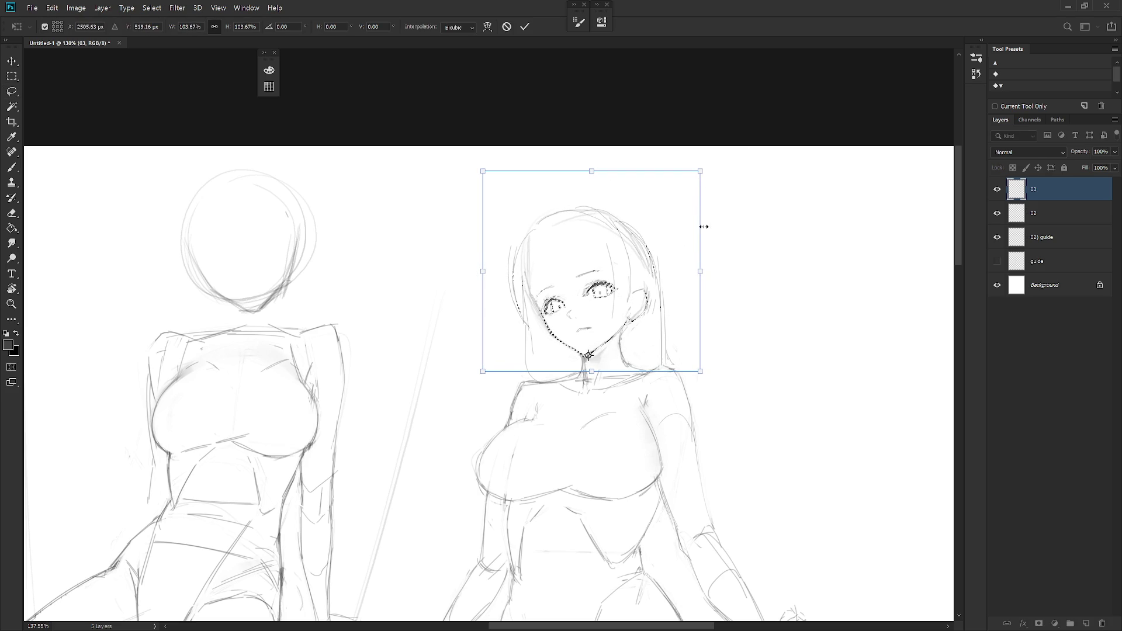
{"action": "key", "text": "Return"}
{"action": "scroll", "coordinate": [634, 201], "scroll_direction": "down", "scroll_amount": 4}
{"action": "key", "text": "b"}
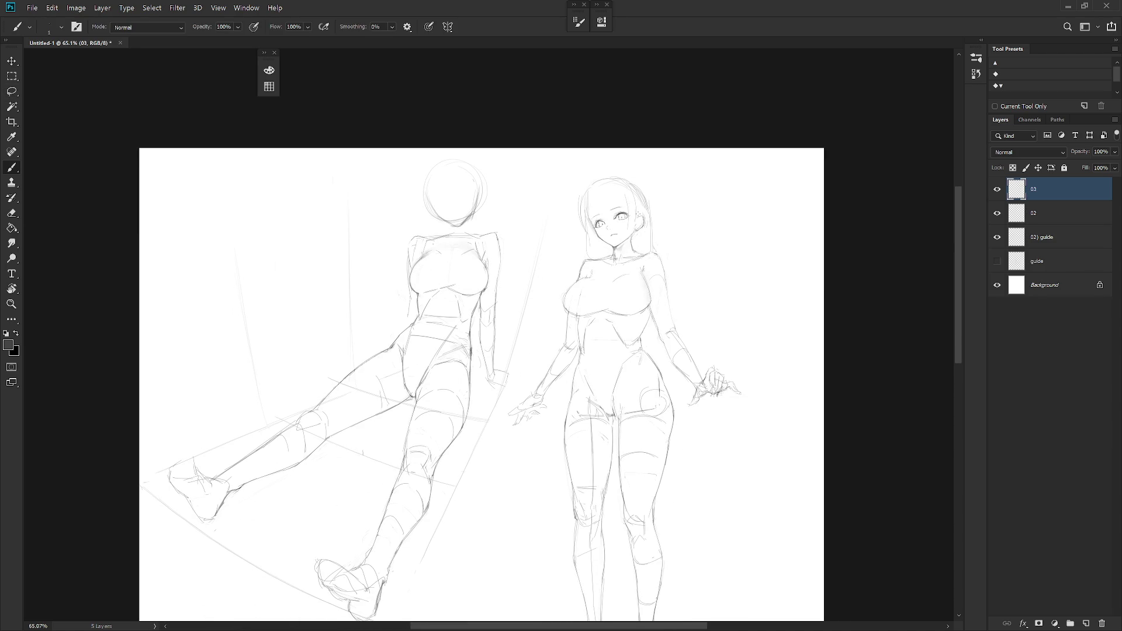
{"action": "scroll", "coordinate": [638, 214], "scroll_direction": "down", "scroll_amount": 2}
{"action": "scroll", "coordinate": [694, 370], "scroll_direction": "down", "scroll_amount": 1}
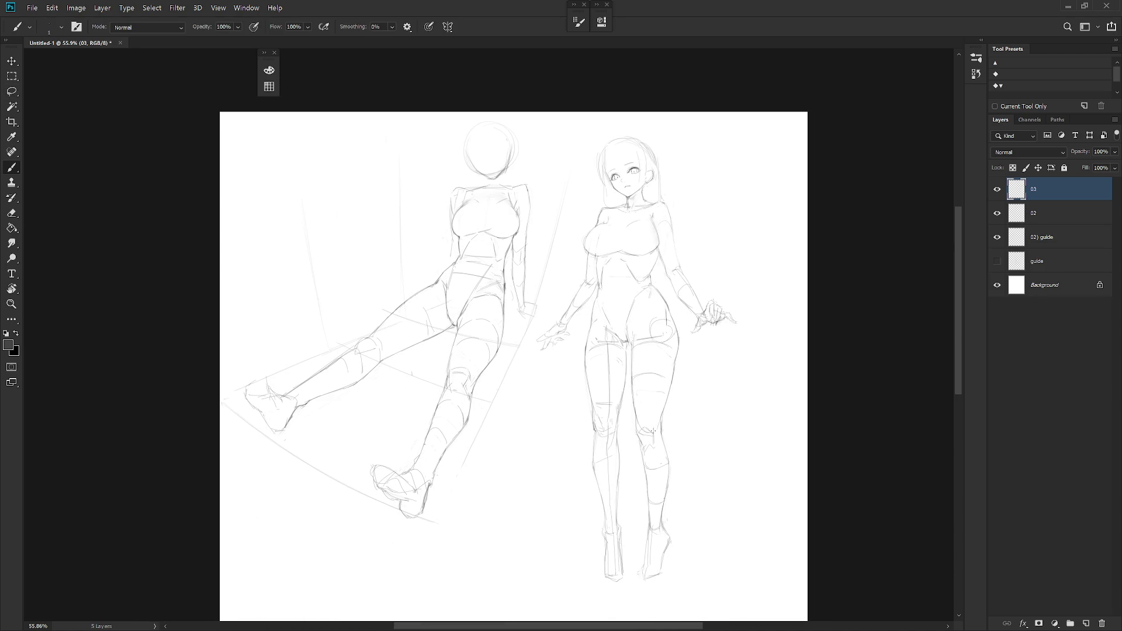
{"action": "scroll", "coordinate": [640, 168], "scroll_direction": "up", "scroll_amount": 2}
{"action": "scroll", "coordinate": [640, 168], "scroll_direction": "up", "scroll_amount": 2}
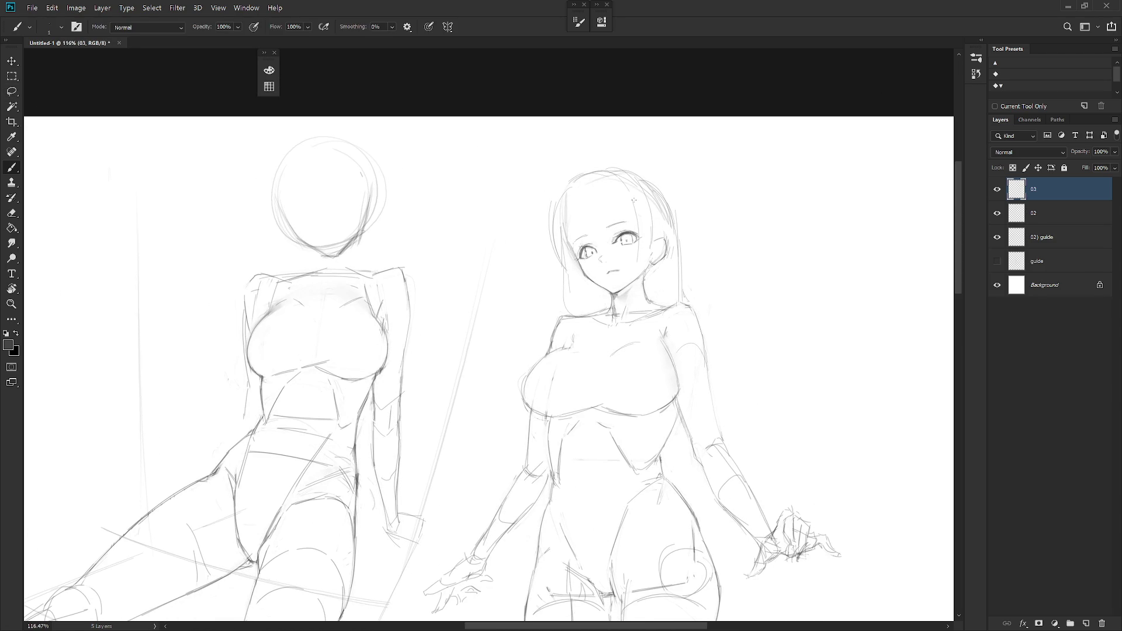
Step: Redraw the standing figure's left hair outline and erase stray hair lines near the forehead
{"action": "left_click_drag", "start_coordinate": [565, 182], "coordinate": [557, 233]}
{"action": "left_click_drag", "start_coordinate": [572, 194], "coordinate": [570, 240]}
{"action": "key", "text": "e"}
{"action": "left_click_drag", "start_coordinate": [562, 191], "coordinate": [554, 212]}
{"action": "key", "text": "b"}
{"action": "left_click_drag", "start_coordinate": [558, 200], "coordinate": [550, 257]}
{"action": "key", "text": "e"}
{"action": "key", "text": "b"}
{"action": "key", "text": "e"}
{"action": "left_click_drag", "start_coordinate": [581, 171], "coordinate": [565, 209]}
{"action": "key", "text": "b"}
Step: Rework the line right of the face and add short strokes beside the ear
{"action": "key", "text": "e"}
{"action": "left_click_drag", "start_coordinate": [643, 195], "coordinate": [657, 300]}
{"action": "key", "text": "b"}
{"action": "key", "text": "e"}
{"action": "left_click_drag", "start_coordinate": [644, 252], "coordinate": [635, 242]}
{"action": "key", "text": "b"}
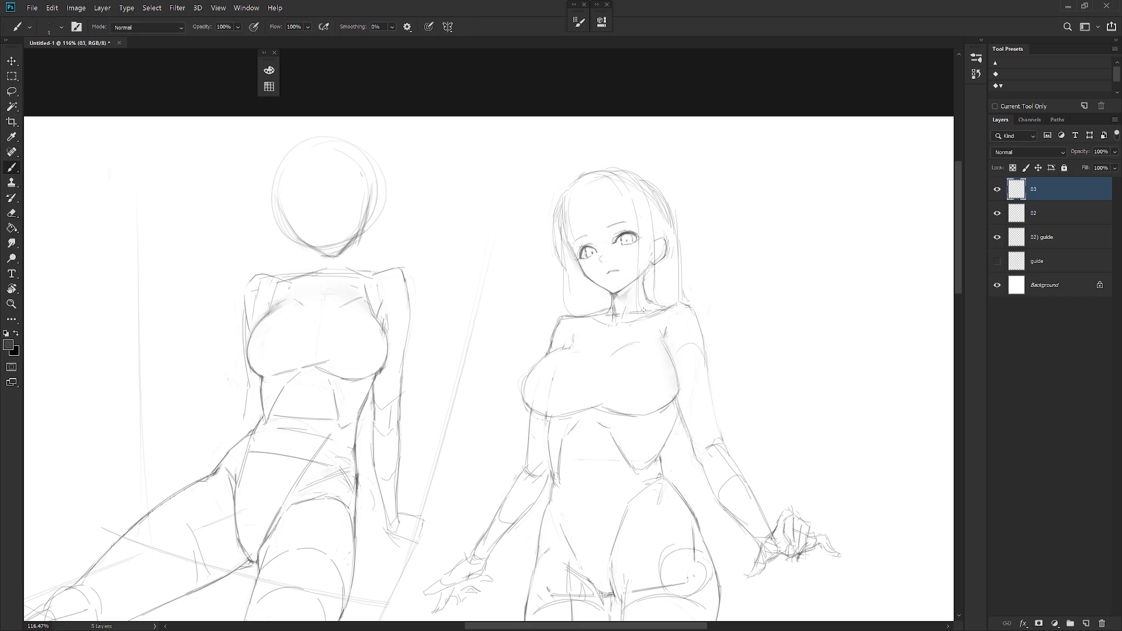
{"action": "key", "text": "ctrl+z"}
{"action": "mouse_move", "coordinate": [643, 246]}
{"action": "left_mouse_down"}
{"action": "mouse_move", "coordinate": [636, 264]}
{"action": "mouse_move", "coordinate": [649, 285]}
{"action": "left_mouse_up"}
{"action": "left_click_drag", "start_coordinate": [637, 275], "coordinate": [642, 261]}
{"action": "left_click_drag", "start_coordinate": [648, 267], "coordinate": [646, 256]}
Step: Resketch the upper-left and top hair outline and add a bangs strand on the forehead
{"action": "key", "text": "e"}
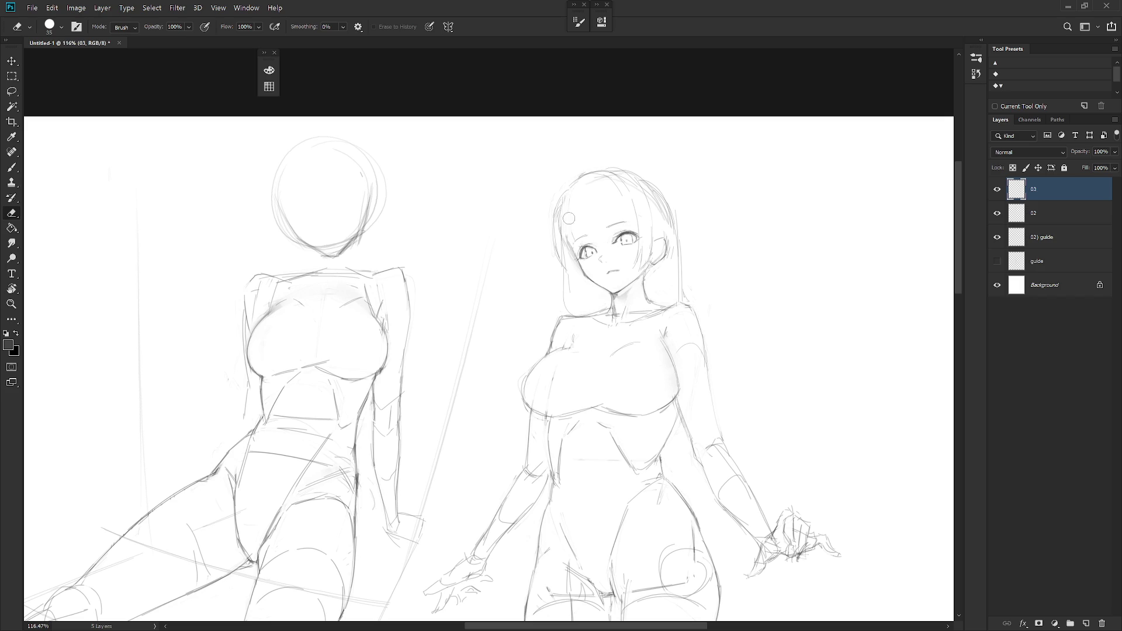
{"action": "key", "text": "b"}
{"action": "left_click_drag", "start_coordinate": [574, 210], "coordinate": [573, 255]}
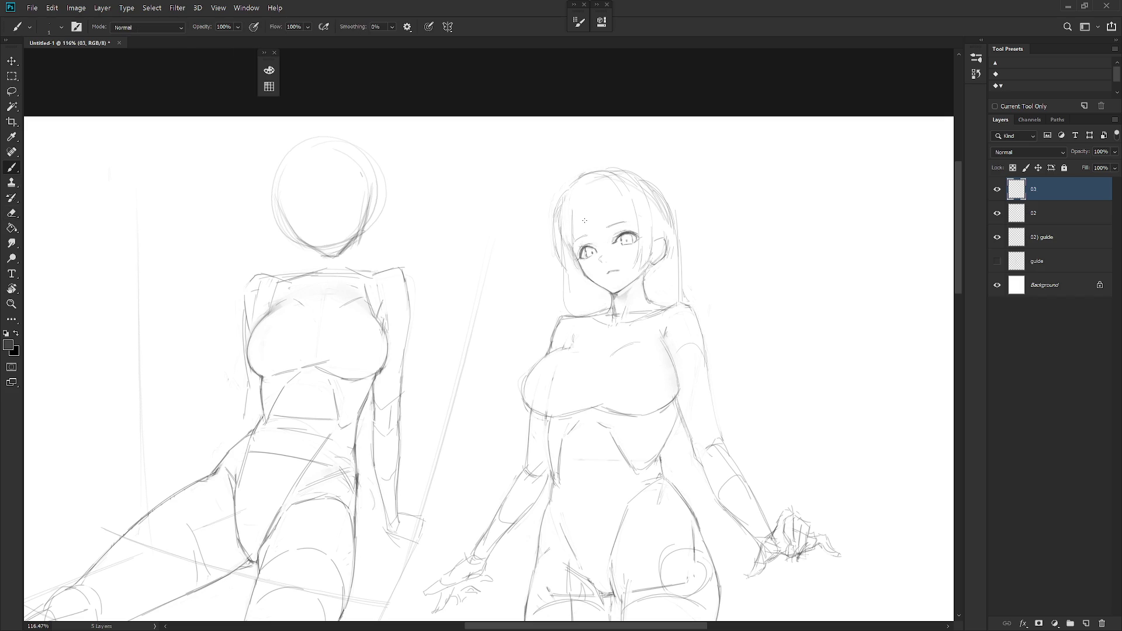
{"action": "left_click_drag", "start_coordinate": [568, 209], "coordinate": [580, 256]}
{"action": "key", "text": "ctrl+z"}
{"action": "key", "text": "ctrl+z"}
{"action": "key", "text": "ctrl+z"}
{"action": "left_click_drag", "start_coordinate": [566, 231], "coordinate": [567, 234]}
{"action": "left_click_drag", "start_coordinate": [575, 184], "coordinate": [554, 238]}
{"action": "left_click_drag", "start_coordinate": [606, 170], "coordinate": [636, 182]}
{"action": "left_click_drag", "start_coordinate": [569, 183], "coordinate": [562, 203]}
{"action": "key", "text": "e"}
{"action": "key", "text": "b"}
{"action": "mouse_move", "coordinate": [592, 199]}
{"action": "left_mouse_down"}
{"action": "mouse_move", "coordinate": [602, 227]}
{"action": "mouse_move", "coordinate": [597, 220]}
{"action": "left_mouse_up"}
Step: Add strands along the right hair edge running down toward the neck
{"action": "key", "text": "e"}
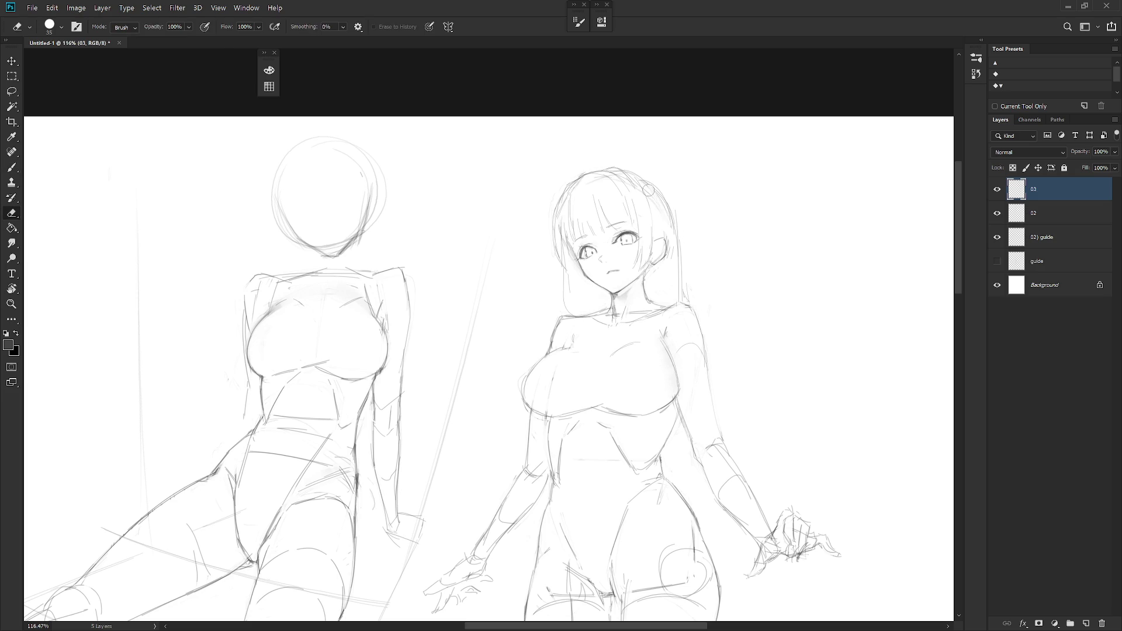
{"action": "key", "text": "b"}
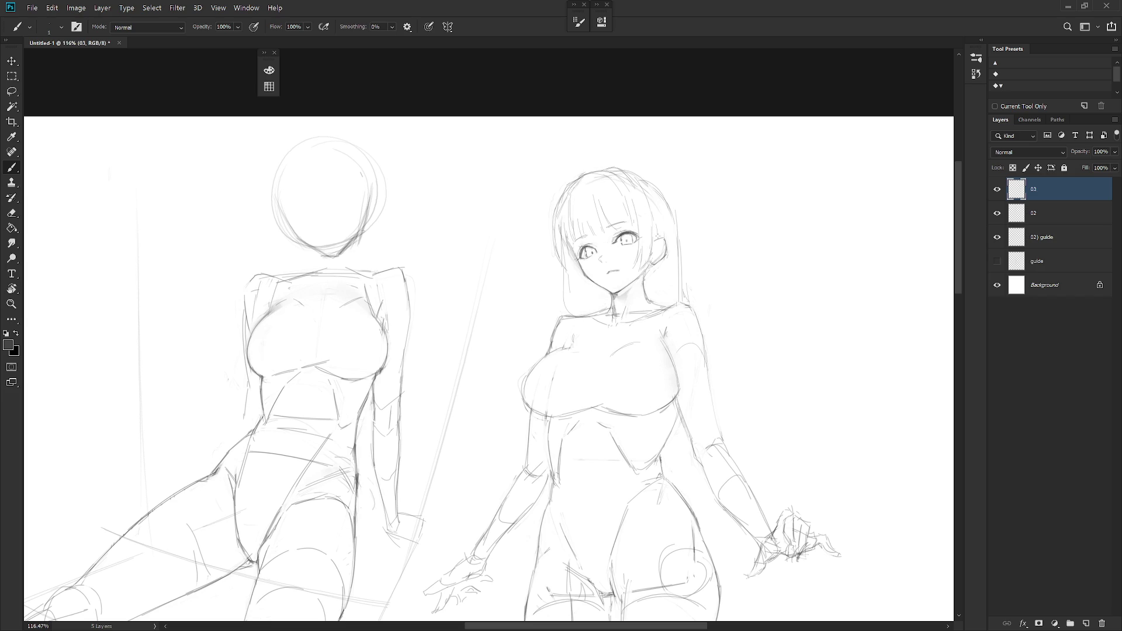
{"action": "key", "text": "e"}
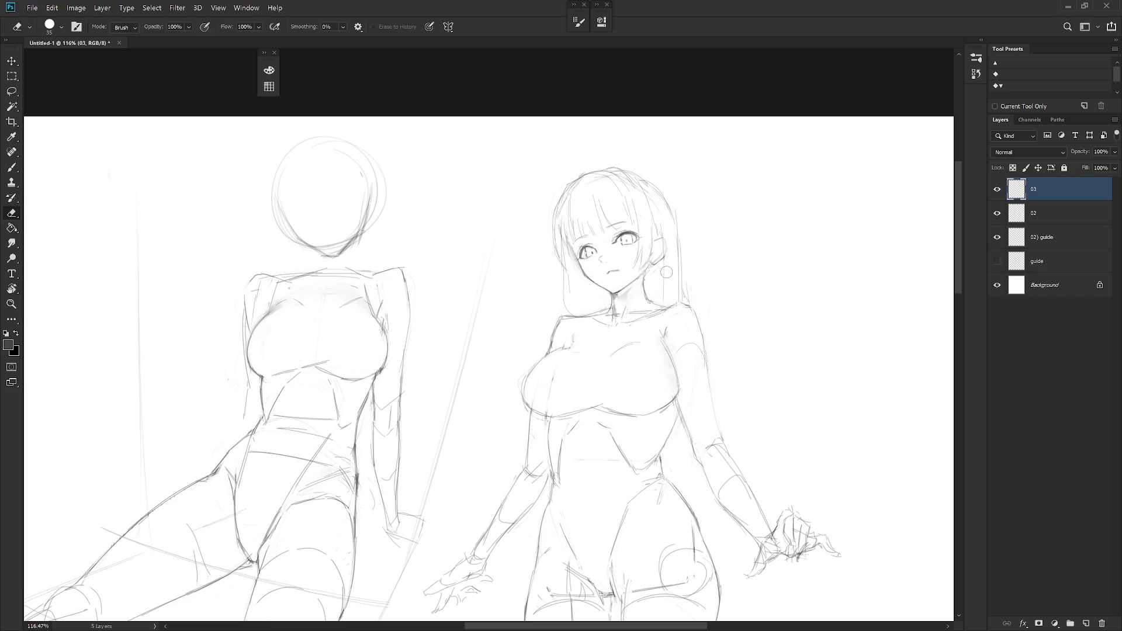
{"action": "key", "text": "b"}
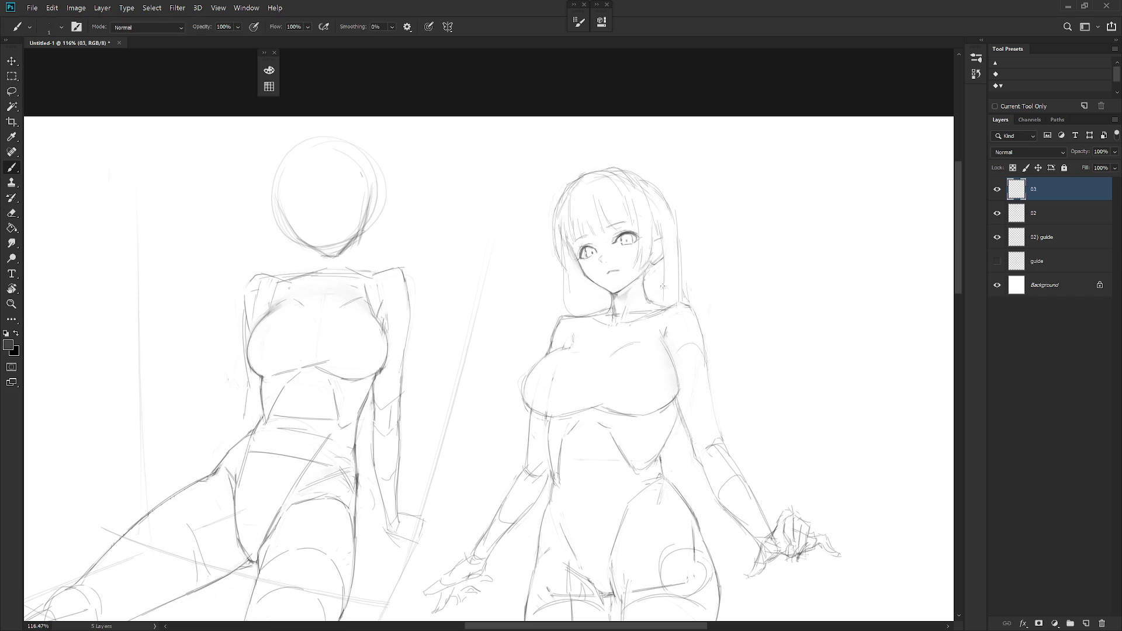
{"action": "key", "text": "e"}
{"action": "key", "text": "b"}
{"action": "left_click_drag", "start_coordinate": [661, 259], "coordinate": [662, 292]}
{"action": "left_click_drag", "start_coordinate": [662, 271], "coordinate": [641, 331]}
{"action": "scroll", "coordinate": [674, 320], "scroll_direction": "down", "scroll_amount": 5}
{"action": "left_click_drag", "start_coordinate": [684, 514], "coordinate": [686, 416]}
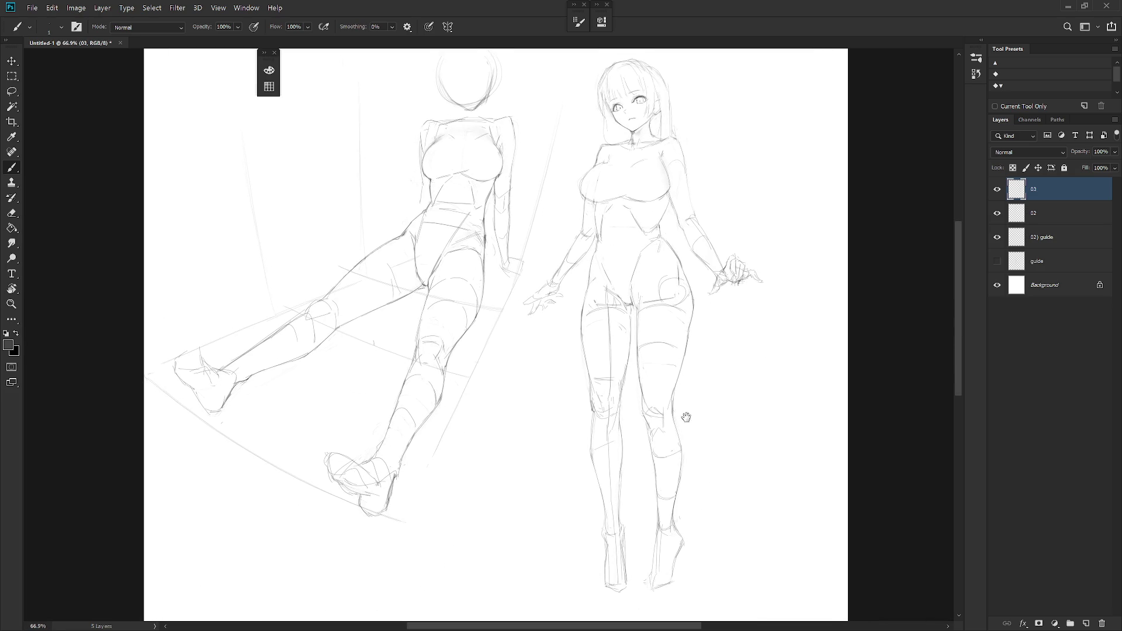
{"action": "scroll", "coordinate": [587, 221], "scroll_direction": "up", "scroll_amount": 5}
Step: Darken the standing figure's nose line
{"action": "key", "text": "e"}
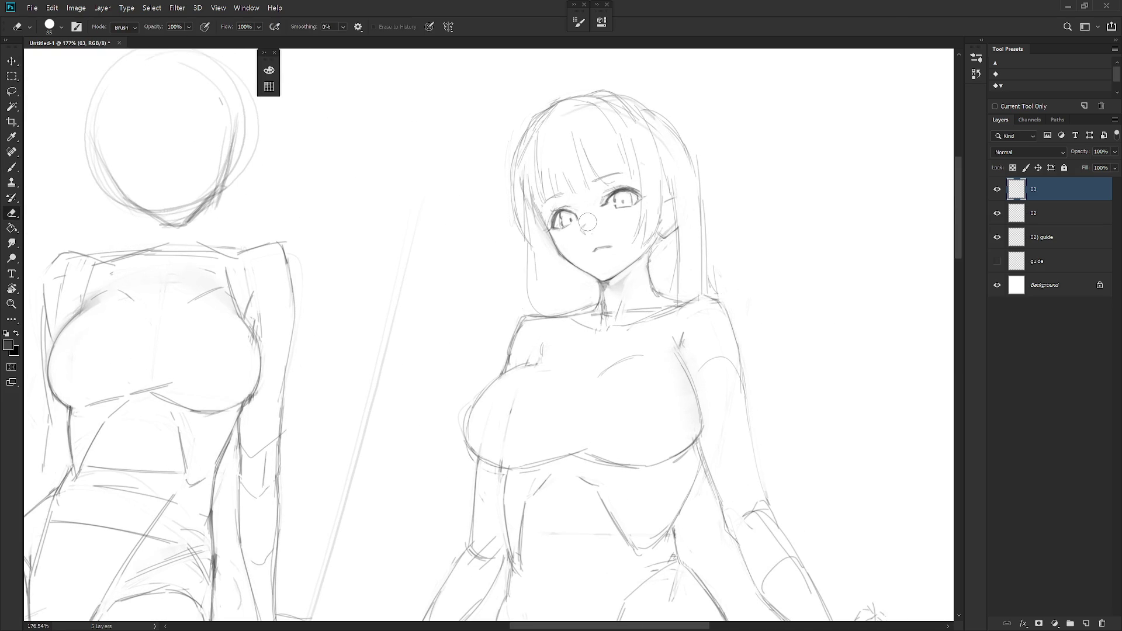
{"action": "key", "text": "b"}
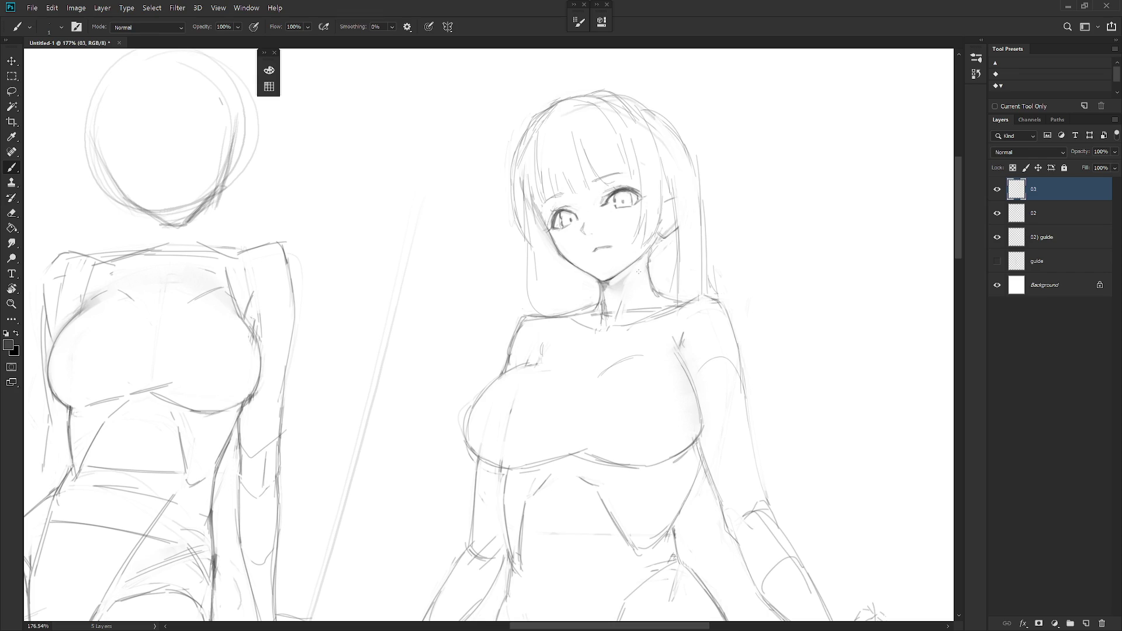
{"action": "scroll", "coordinate": [626, 227], "scroll_direction": "up", "scroll_amount": 3}
{"action": "key", "text": "e"}
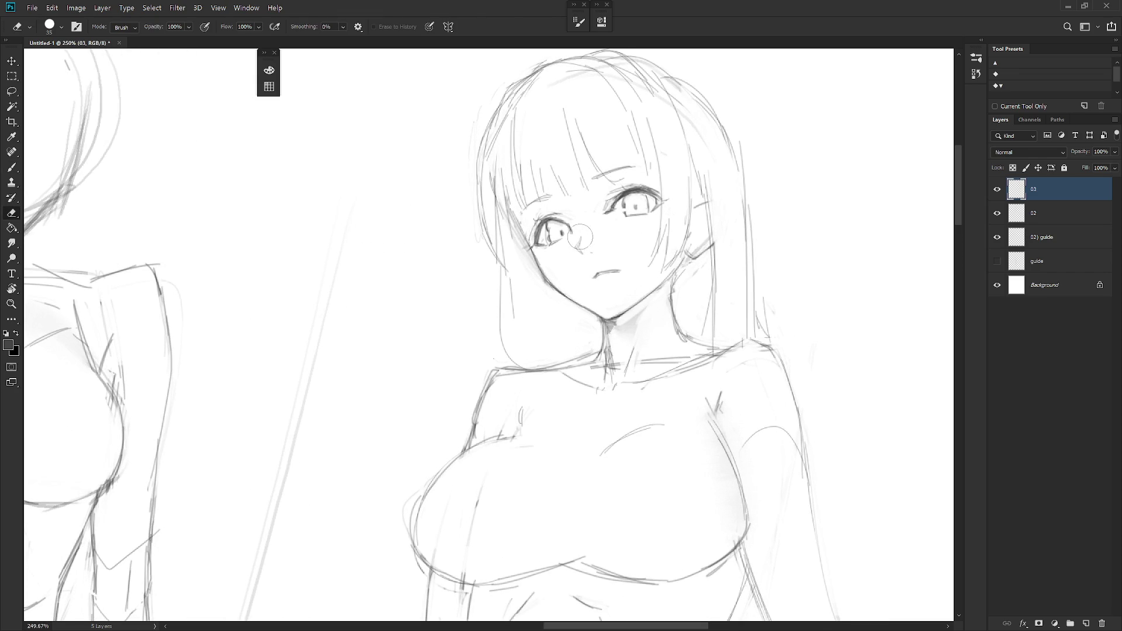
{"action": "key", "text": "b"}
{"action": "left_click_drag", "start_coordinate": [579, 241], "coordinate": [582, 250]}
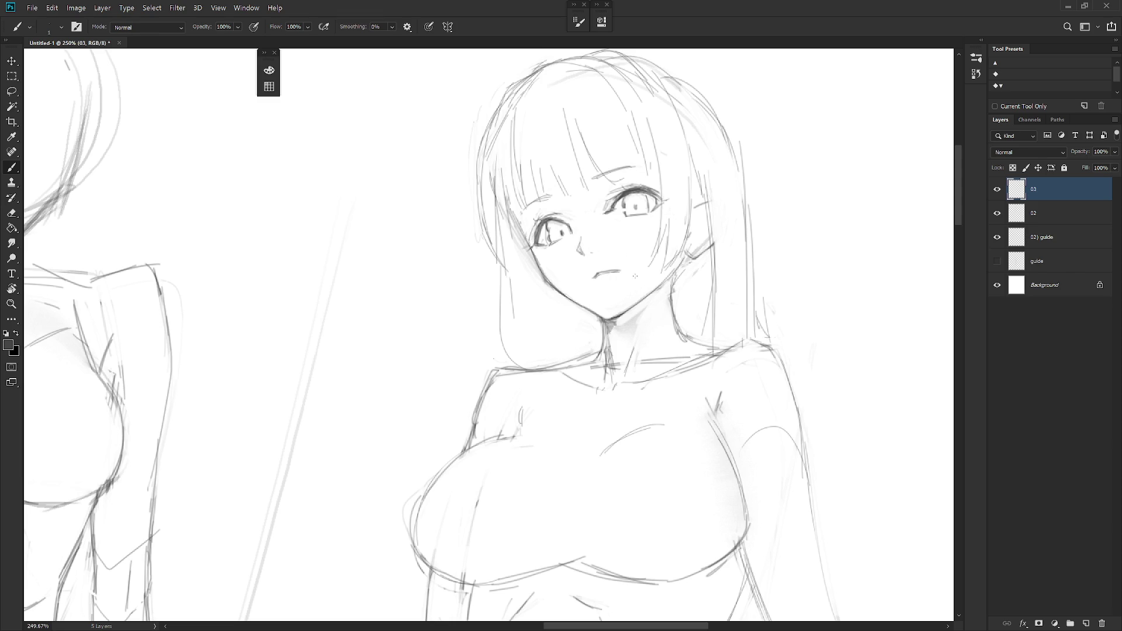
Step: Sketch the neckline and collarbone strokes, undoing a stray short stroke
{"action": "scroll", "coordinate": [657, 316], "scroll_direction": "down", "scroll_amount": 3}
{"action": "scroll", "coordinate": [656, 316], "scroll_direction": "down", "scroll_amount": 3}
{"action": "scroll", "coordinate": [657, 316], "scroll_direction": "down", "scroll_amount": 2}
{"action": "scroll", "coordinate": [640, 186], "scroll_direction": "up", "scroll_amount": 6}
{"action": "key", "text": "e"}
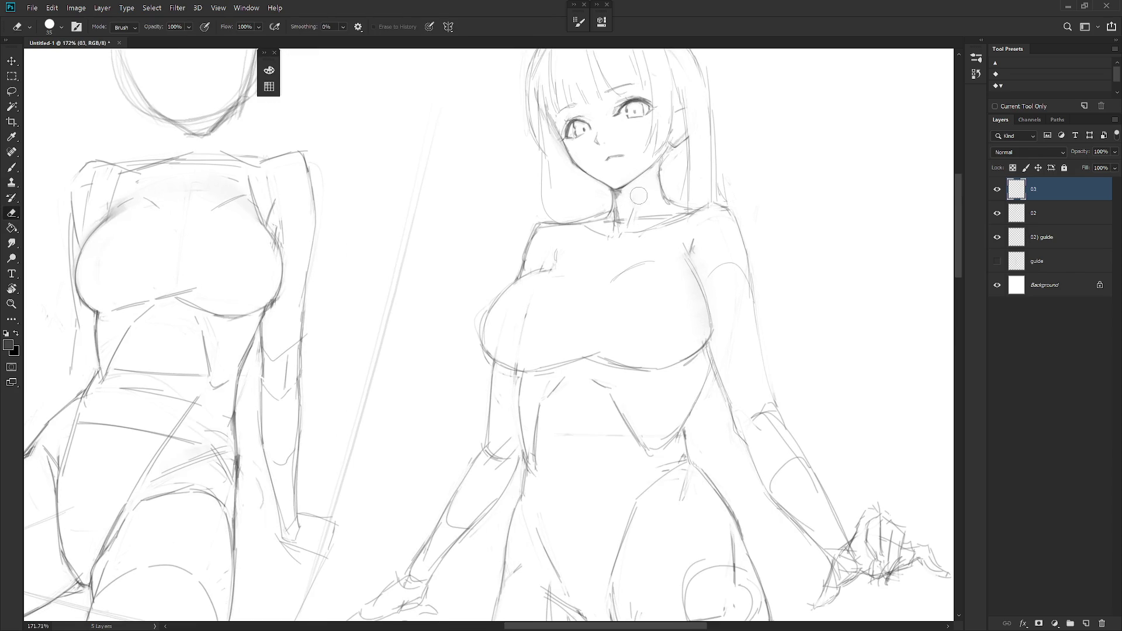
{"action": "scroll", "coordinate": [633, 216], "scroll_direction": "down", "scroll_amount": 2}
{"action": "scroll", "coordinate": [633, 218], "scroll_direction": "down", "scroll_amount": 2}
{"action": "scroll", "coordinate": [632, 219], "scroll_direction": "up", "scroll_amount": 4}
{"action": "key", "text": "b"}
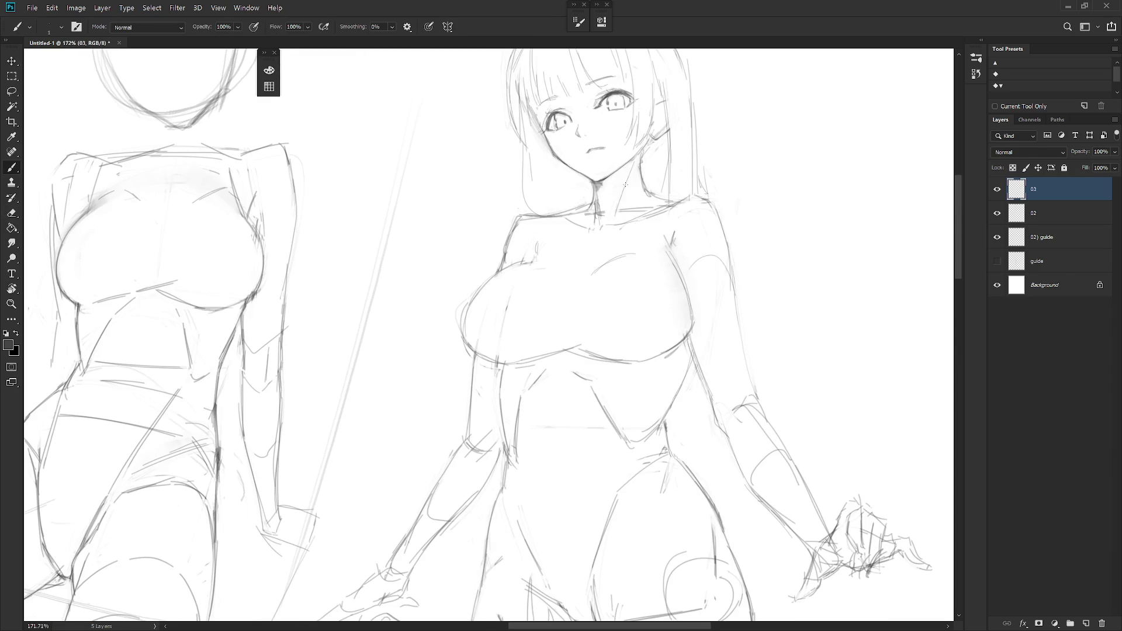
{"action": "left_click", "coordinate": [602, 228], "text": "alt"}
{"action": "scroll", "coordinate": [593, 263], "scroll_direction": "down", "scroll_amount": 2}
{"action": "scroll", "coordinate": [593, 263], "scroll_direction": "up", "scroll_amount": 1}
{"action": "scroll", "coordinate": [593, 263], "scroll_direction": "up", "scroll_amount": 2}
{"action": "key", "text": "e"}
{"action": "key", "text": "b"}
{"action": "left_click_drag", "start_coordinate": [562, 258], "coordinate": [601, 272]}
{"action": "key", "text": "ctrl+z"}
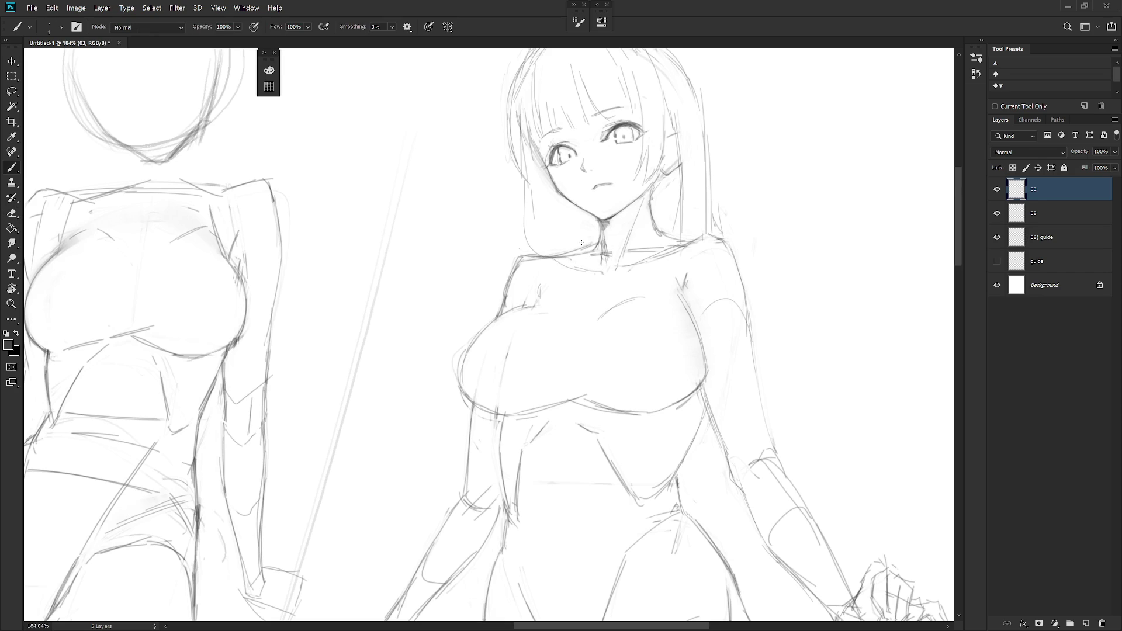
{"action": "scroll", "coordinate": [694, 328], "scroll_direction": "down", "scroll_amount": 5}
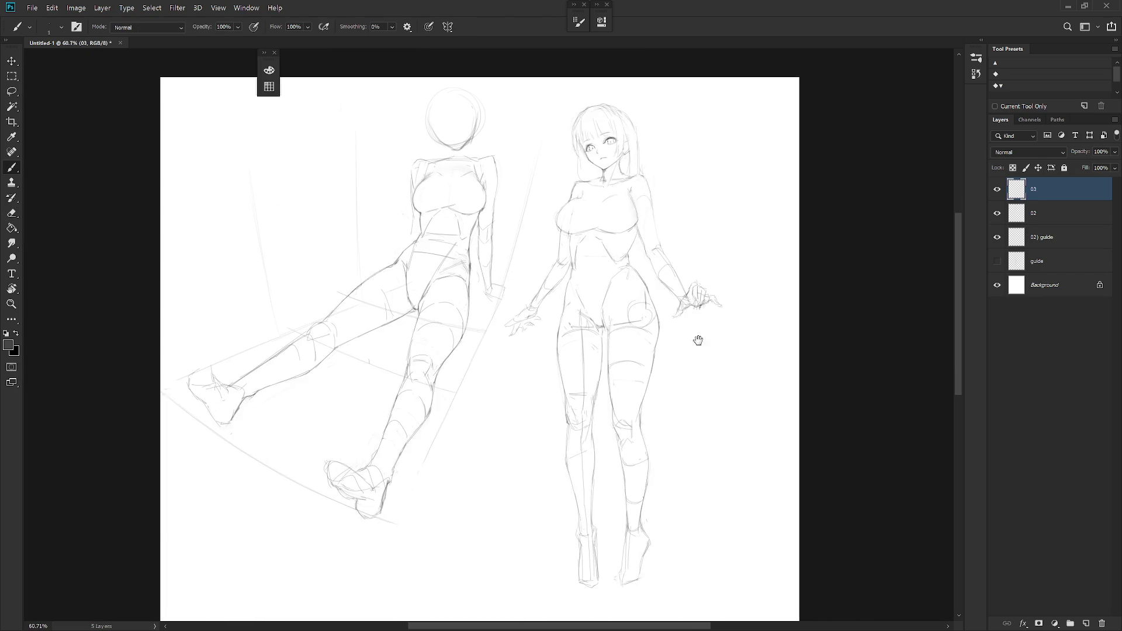
{"action": "scroll", "coordinate": [694, 329], "scroll_direction": "down", "scroll_amount": 1}
{"action": "left_click_drag", "start_coordinate": [694, 328], "coordinate": [655, 278]}
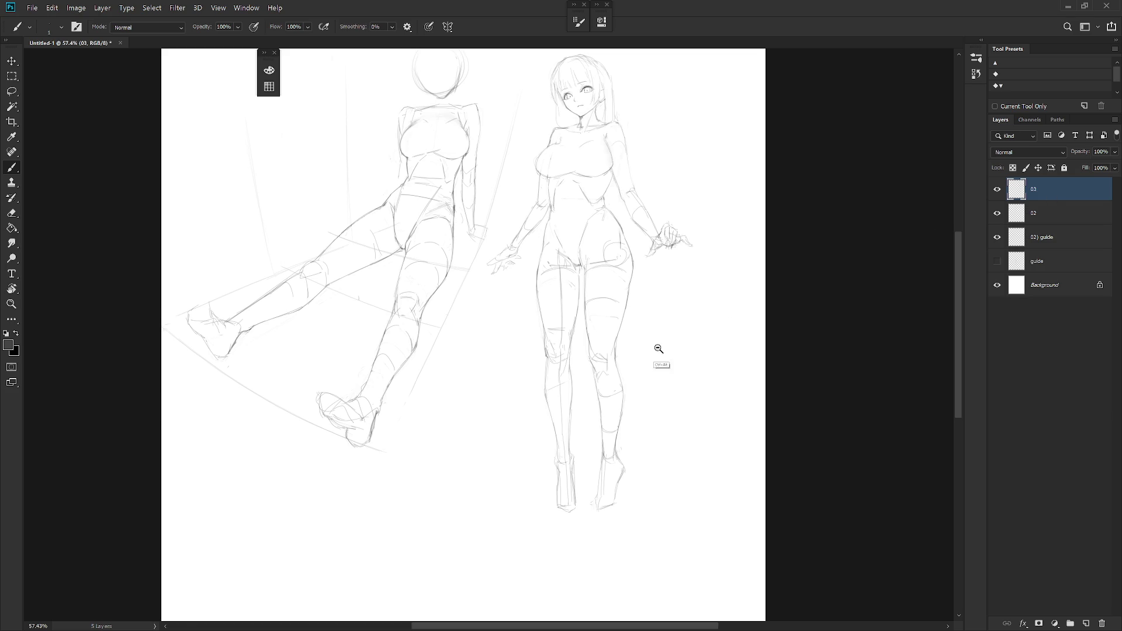
{"action": "scroll", "coordinate": [665, 348], "scroll_direction": "down", "scroll_amount": 3}
{"action": "key", "text": "v"}
Step: Move the standing figure left, link layer 02 with its 02) guide, and shift the reclining figure down-right
{"action": "left_click_drag", "start_coordinate": [661, 328], "coordinate": [437, 322]}
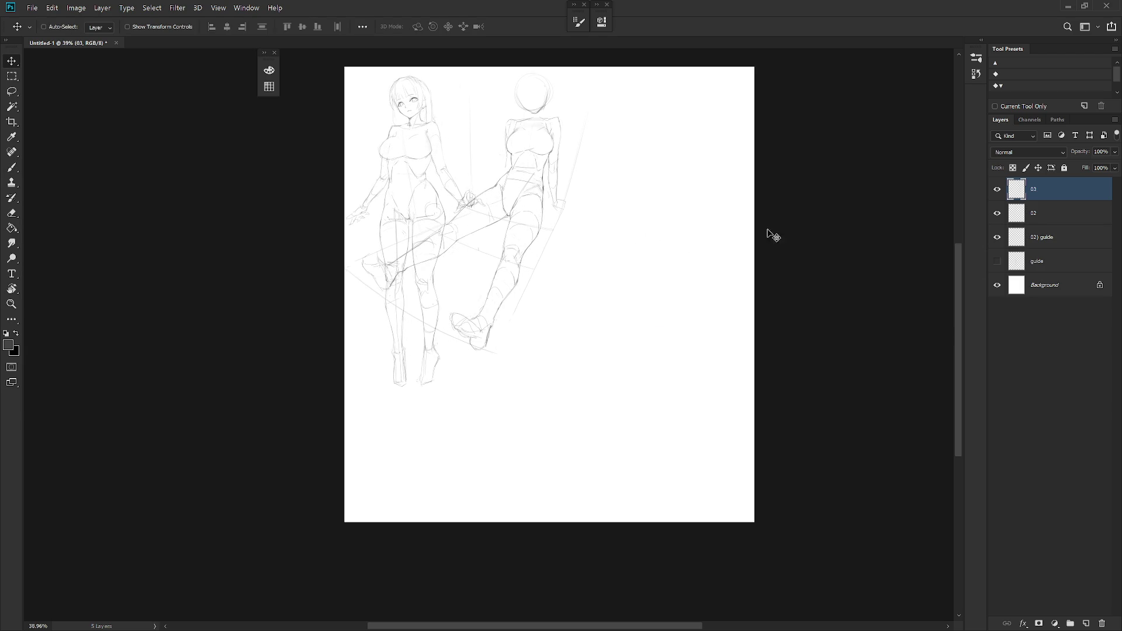
{"action": "left_click", "coordinate": [1038, 213]}
{"action": "left_click", "coordinate": [1048, 236], "text": "shift"}
{"action": "left_click", "coordinate": [1006, 623]}
{"action": "left_click", "coordinate": [1081, 216]}
{"action": "mouse_move", "coordinate": [506, 288]}
{"action": "left_mouse_down"}
{"action": "mouse_move", "coordinate": [519, 350]}
{"action": "mouse_move", "coordinate": [514, 458]}
{"action": "left_mouse_up"}
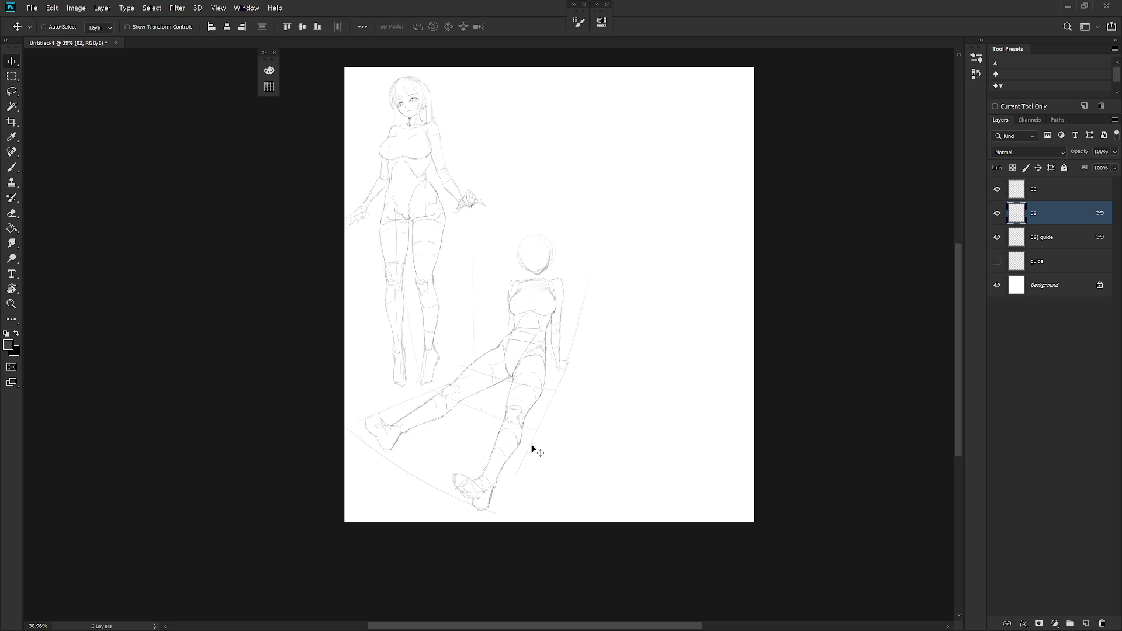
{"action": "scroll", "coordinate": [530, 429], "scroll_direction": "up", "scroll_amount": 2}
{"action": "left_click_drag", "start_coordinate": [536, 419], "coordinate": [551, 464]}
{"action": "scroll", "coordinate": [549, 444], "scroll_direction": "down", "scroll_amount": 2}
Step: Add a new layer named 04 above layer 03 and make the brush slightly thicker
{"action": "key", "text": "b"}
{"action": "left_click", "coordinate": [1063, 192]}
{"action": "key", "text": "ctrl+shift+n"}
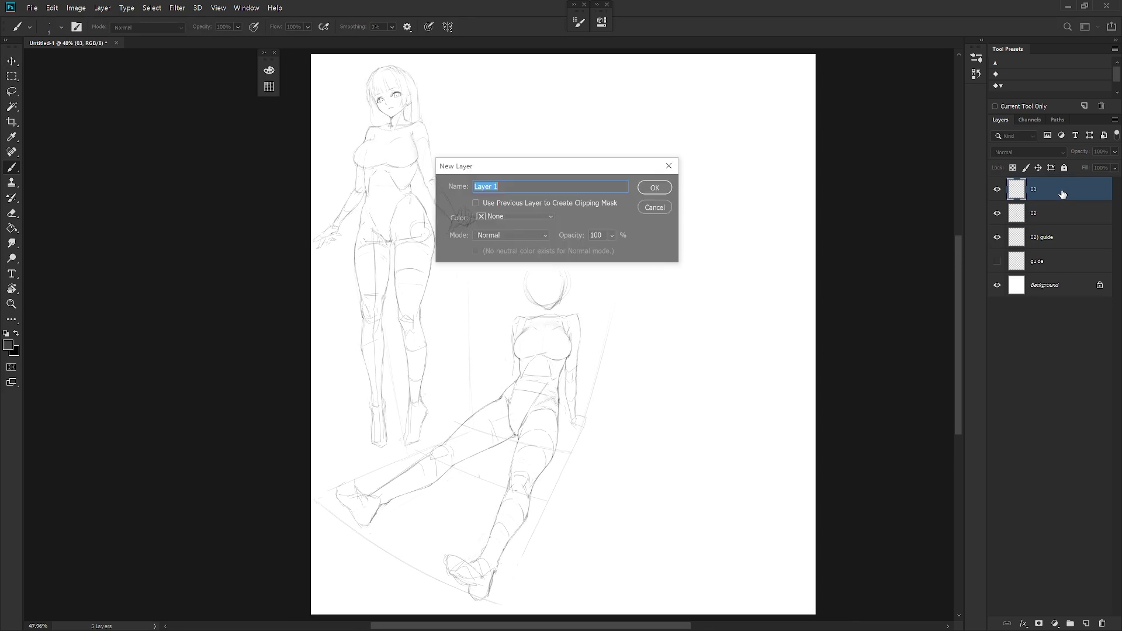
{"action": "type", "text": "04"}
{"action": "key", "text": "Return"}
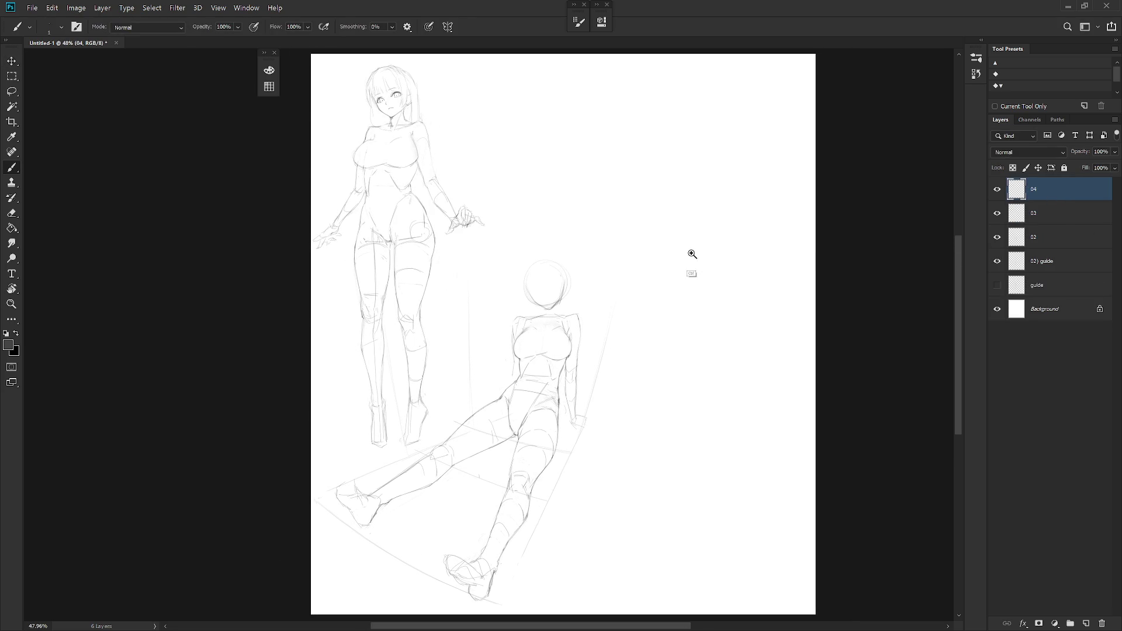
{"action": "scroll", "coordinate": [684, 275], "scroll_direction": "up", "scroll_amount": 2}
{"action": "key", "text": "bracketright"}
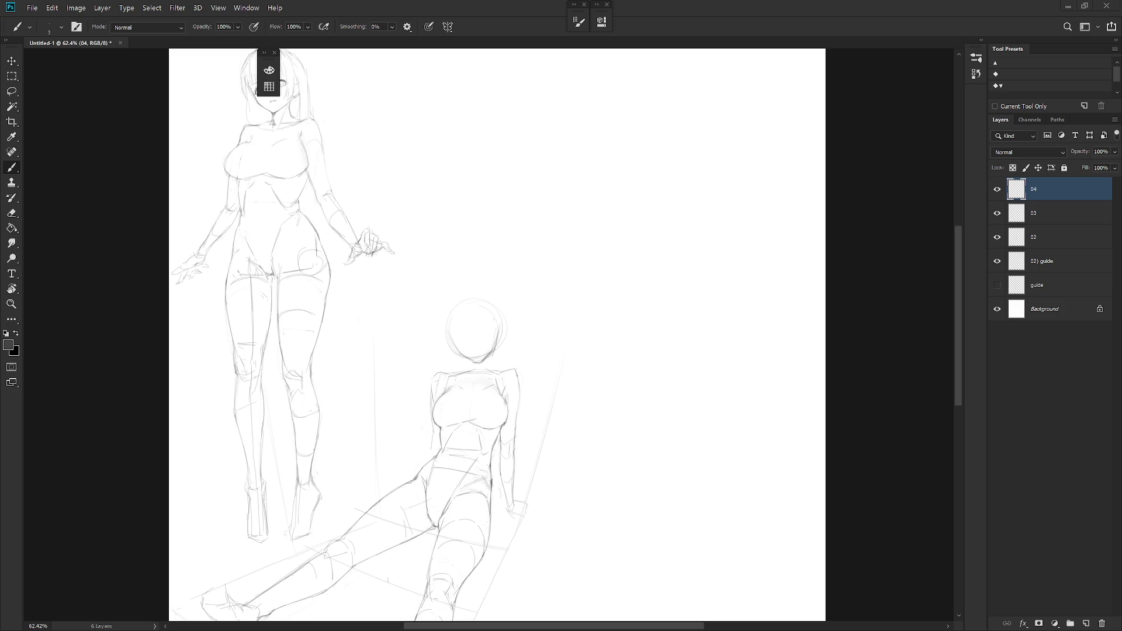
Step: Draw a box's slanted top edge with a short down-left corner stroke on layer 04
{"action": "scroll", "coordinate": [637, 222], "scroll_direction": "up", "scroll_amount": 2}
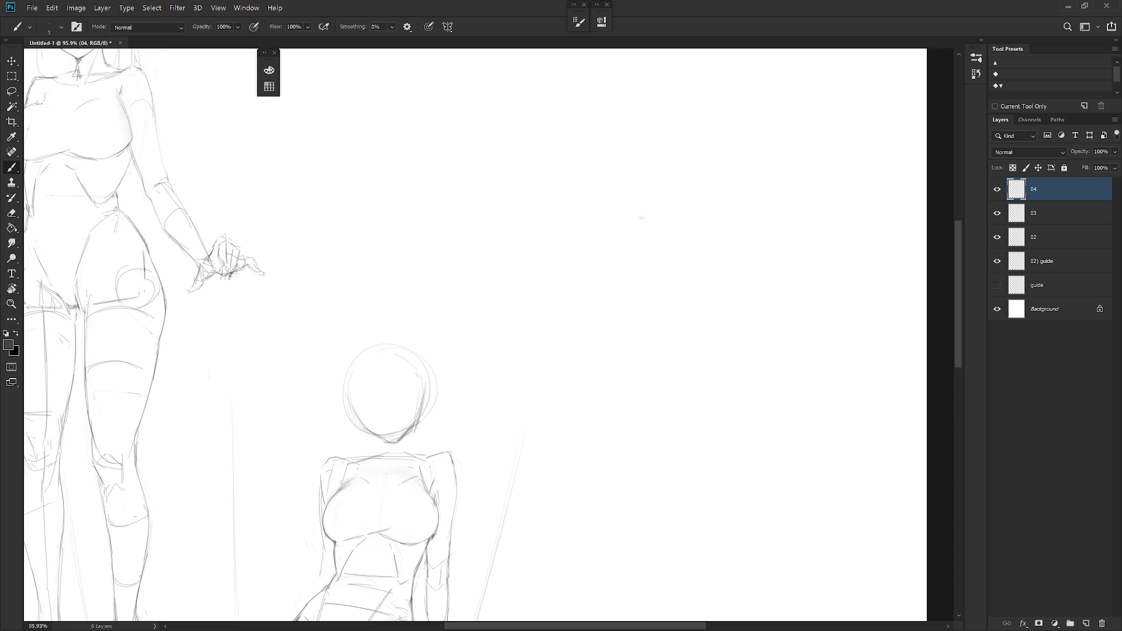
{"action": "left_click_drag", "start_coordinate": [634, 257], "coordinate": [611, 264]}
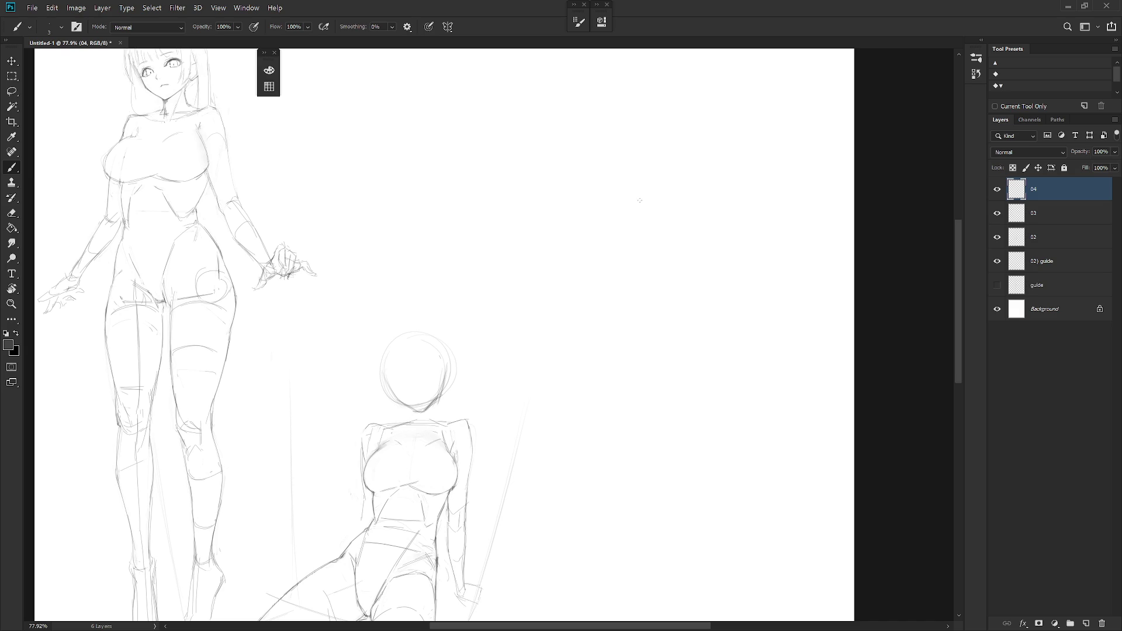
{"action": "left_click_drag", "start_coordinate": [603, 225], "coordinate": [676, 226]}
{"action": "key", "text": "ctrl+z"}
{"action": "left_click_drag", "start_coordinate": [598, 229], "coordinate": [670, 237]}
{"action": "left_click_drag", "start_coordinate": [594, 229], "coordinate": [670, 237]}
{"action": "left_click_drag", "start_coordinate": [595, 229], "coordinate": [575, 248]}
Step: Switch to full-screen mode without panels and bring the edge stroke closer
{"action": "key", "text": "f"}
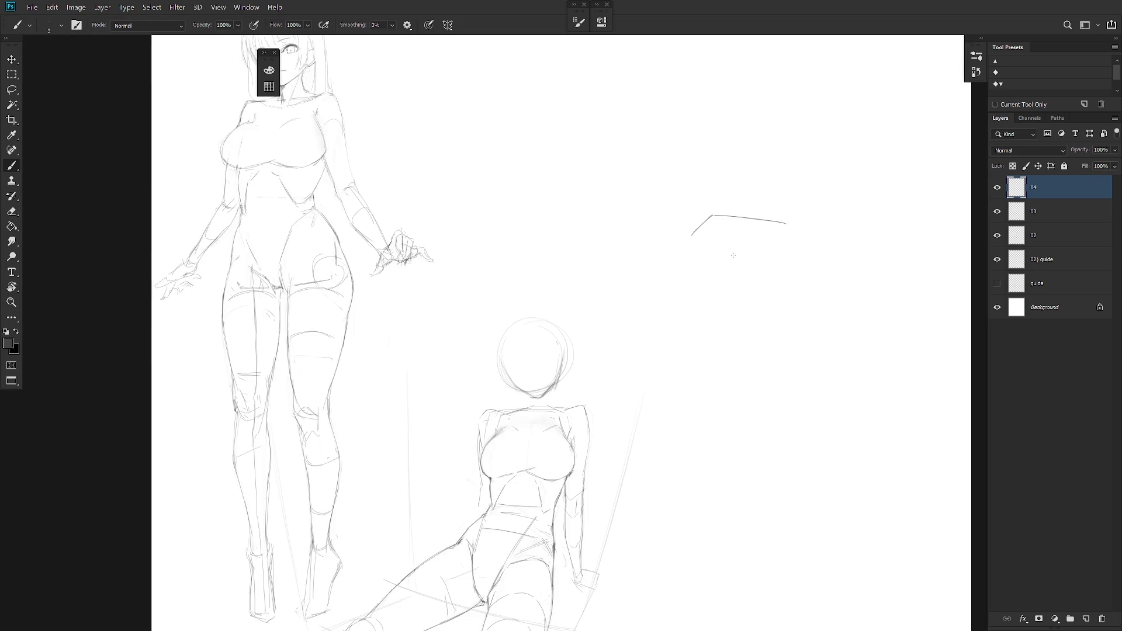
{"action": "key", "text": "f"}
{"action": "left_click_drag", "start_coordinate": [790, 302], "coordinate": [671, 293]}
Step: Draw the box's right side down from the top edge
{"action": "scroll", "coordinate": [658, 298], "scroll_direction": "up", "scroll_amount": 2}
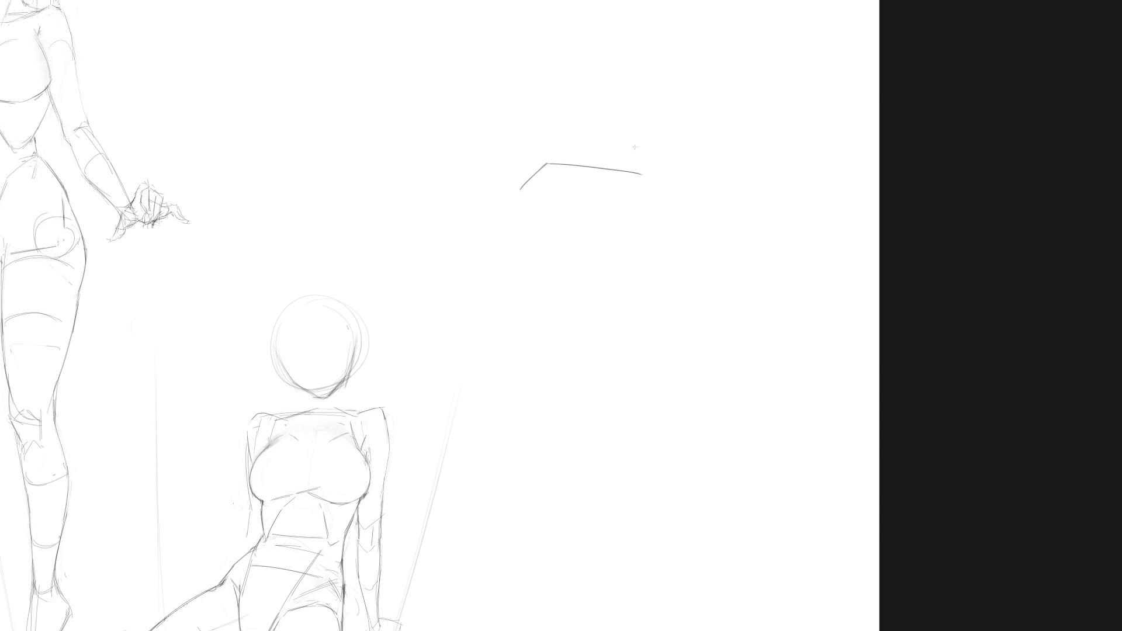
{"action": "left_click_drag", "start_coordinate": [642, 175], "coordinate": [666, 245]}
{"action": "key", "text": "ctrl+z"}
{"action": "left_click_drag", "start_coordinate": [642, 175], "coordinate": [673, 270]}
Step: Draw and darken the box's left side after several undone attempts
{"action": "left_click_drag", "start_coordinate": [519, 191], "coordinate": [544, 266]}
{"action": "key", "text": "ctrl+z"}
{"action": "left_click_drag", "start_coordinate": [519, 190], "coordinate": [553, 290]}
{"action": "key", "text": "ctrl+z"}
{"action": "left_click_drag", "start_coordinate": [521, 193], "coordinate": [545, 274]}
{"action": "key", "text": "ctrl+z"}
{"action": "left_click_drag", "start_coordinate": [520, 192], "coordinate": [543, 262]}
{"action": "left_click_drag", "start_coordinate": [519, 191], "coordinate": [548, 274]}
{"action": "key", "text": "ctrl+z"}
{"action": "key", "text": "ctrl+z"}
{"action": "left_click_drag", "start_coordinate": [517, 191], "coordinate": [553, 292]}
{"action": "left_click_drag", "start_coordinate": [518, 190], "coordinate": [556, 291]}
Step: Remove the left side stroke with a lasso selection and Delete
{"action": "scroll", "coordinate": [616, 301], "scroll_direction": "down", "scroll_amount": 2}
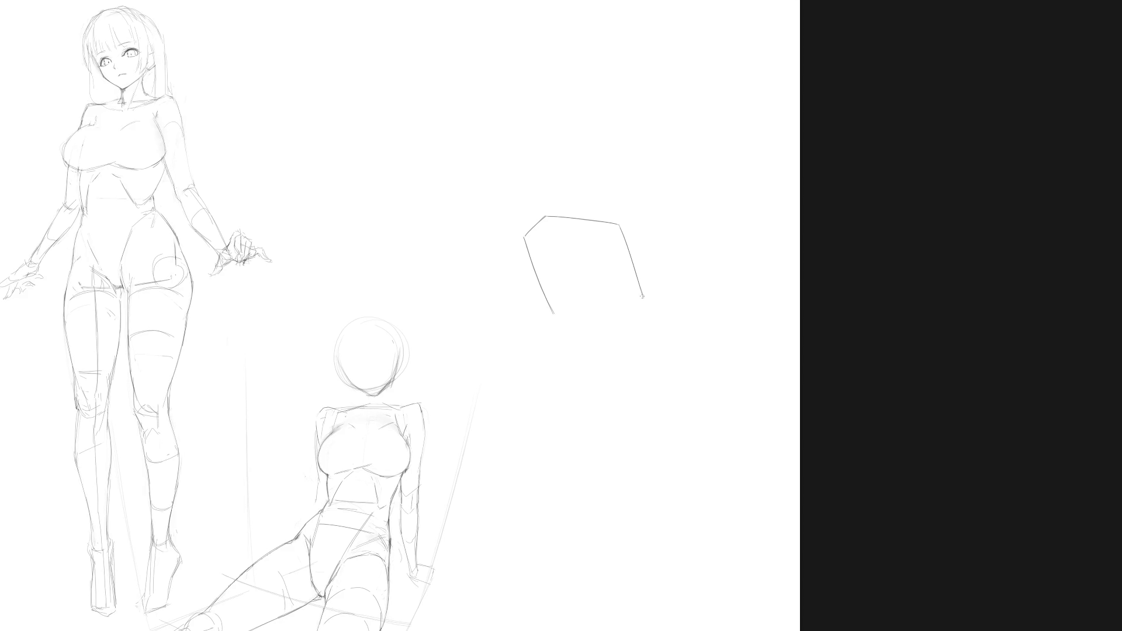
{"action": "left_click_drag", "start_coordinate": [541, 339], "coordinate": [535, 334]}
{"action": "key", "text": "Delete"}
Step: Draw a new left side joined to the top-left corner, close the bottom, and start a second box
{"action": "left_click_drag", "start_coordinate": [539, 240], "coordinate": [551, 305]}
{"action": "left_click_drag", "start_coordinate": [538, 238], "coordinate": [547, 285]}
{"action": "left_click_drag", "start_coordinate": [543, 217], "coordinate": [540, 232]}
{"action": "key", "text": "ctrl+z"}
{"action": "left_click_drag", "start_coordinate": [536, 222], "coordinate": [538, 232]}
{"action": "left_click_drag", "start_coordinate": [554, 309], "coordinate": [627, 307]}
{"action": "left_click_drag", "start_coordinate": [553, 353], "coordinate": [572, 408]}
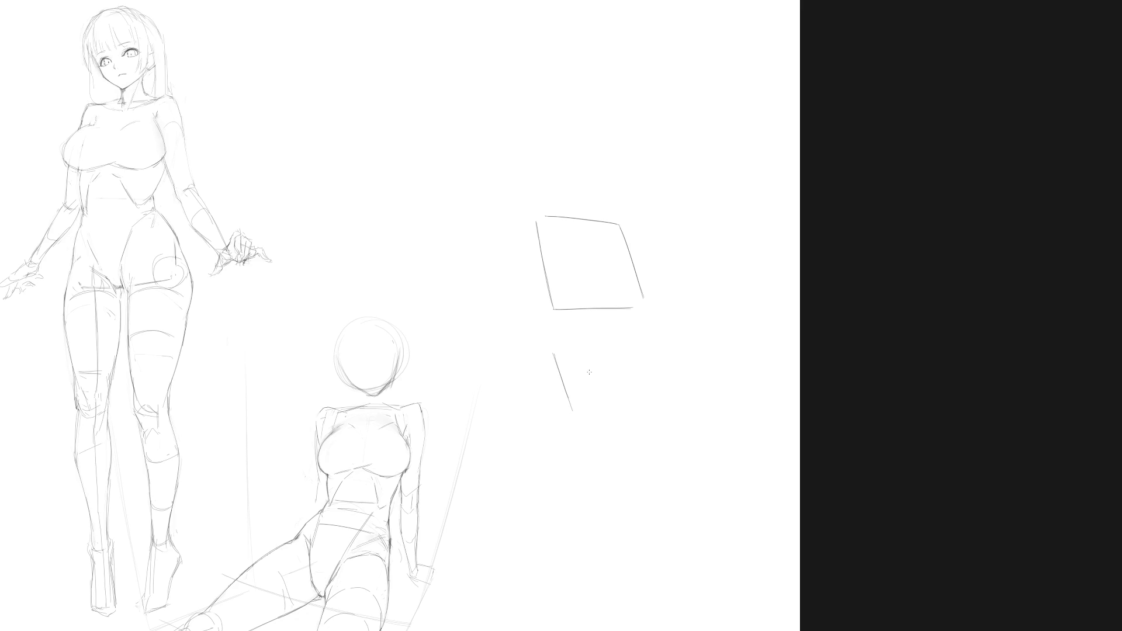
Step: Draw the second box's upright left side, top and bottom edges, undoing a stray circle
{"action": "key", "text": "ctrl+z"}
{"action": "left_click_drag", "start_coordinate": [552, 357], "coordinate": [559, 409]}
{"action": "mouse_move", "coordinate": [556, 356]}
{"action": "left_mouse_down"}
{"action": "mouse_move", "coordinate": [646, 346]}
{"action": "mouse_move", "coordinate": [645, 407]}
{"action": "left_mouse_up"}
{"action": "left_click_drag", "start_coordinate": [565, 413], "coordinate": [641, 402]}
{"action": "left_click_drag", "start_coordinate": [576, 400], "coordinate": [552, 409]}
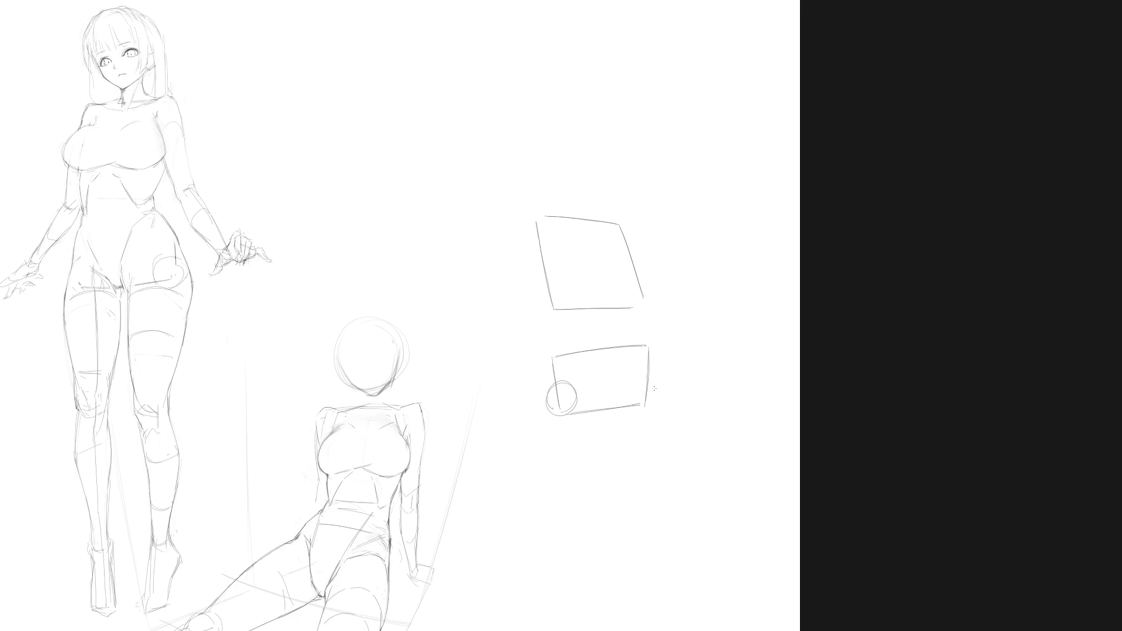
{"action": "key", "text": "ctrl+z"}
Step: Fade the lower box's top edge and add lines hanging below the upper box's sides
{"action": "left_click_drag", "start_coordinate": [560, 356], "coordinate": [637, 344]}
{"action": "left_click_drag", "start_coordinate": [555, 294], "coordinate": [569, 330]}
{"action": "left_click_drag", "start_coordinate": [636, 271], "coordinate": [634, 326]}
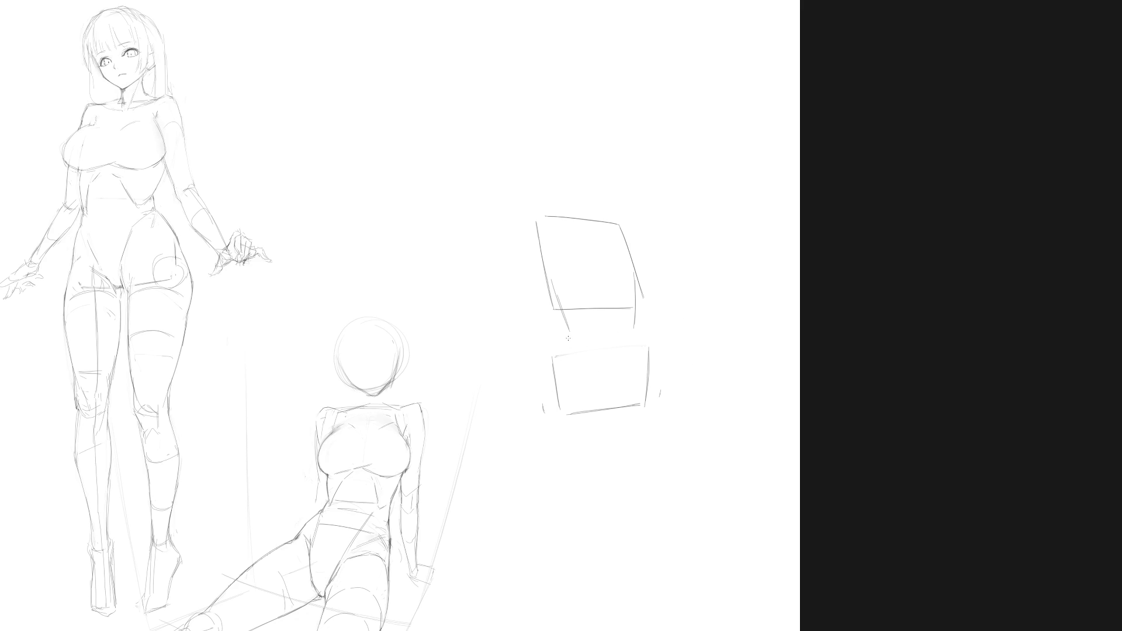
Step: Draw the left and right diagonals of the V-shaped pelvis inside the lower box
{"action": "left_click_drag", "start_coordinate": [564, 364], "coordinate": [589, 412]}
{"action": "left_click_drag", "start_coordinate": [566, 362], "coordinate": [595, 412]}
{"action": "key", "text": "ctrl+z"}
{"action": "left_click_drag", "start_coordinate": [566, 360], "coordinate": [600, 412]}
{"action": "left_click_drag", "start_coordinate": [632, 353], "coordinate": [619, 396]}
{"action": "key", "text": "ctrl+z"}
{"action": "left_click_drag", "start_coordinate": [632, 354], "coordinate": [611, 410]}
{"action": "key", "text": "ctrl+z"}
Step: Add short strokes and left and right lines joining the chest box to the lower box, plus a rising curve
{"action": "left_click_drag", "start_coordinate": [564, 350], "coordinate": [584, 341]}
{"action": "left_click_drag", "start_coordinate": [618, 342], "coordinate": [636, 340]}
{"action": "left_click_drag", "start_coordinate": [630, 336], "coordinate": [641, 351]}
{"action": "left_click_drag", "start_coordinate": [566, 324], "coordinate": [556, 351]}
{"action": "left_click_drag", "start_coordinate": [634, 318], "coordinate": [641, 347]}
{"action": "left_click_drag", "start_coordinate": [568, 323], "coordinate": [619, 282]}
{"action": "key", "text": "ctrl+z"}
{"action": "mouse_move", "coordinate": [574, 333]}
{"action": "left_mouse_down"}
{"action": "mouse_move", "coordinate": [598, 294]}
{"action": "mouse_move", "coordinate": [629, 328]}
{"action": "left_mouse_up"}
Step: Reinforce the upper box's upper-right edge, left edge and upper-left corner
{"action": "left_click_drag", "start_coordinate": [614, 226], "coordinate": [623, 250]}
{"action": "left_click_drag", "start_coordinate": [545, 231], "coordinate": [553, 284]}
{"action": "left_click_drag", "start_coordinate": [553, 222], "coordinate": [545, 238]}
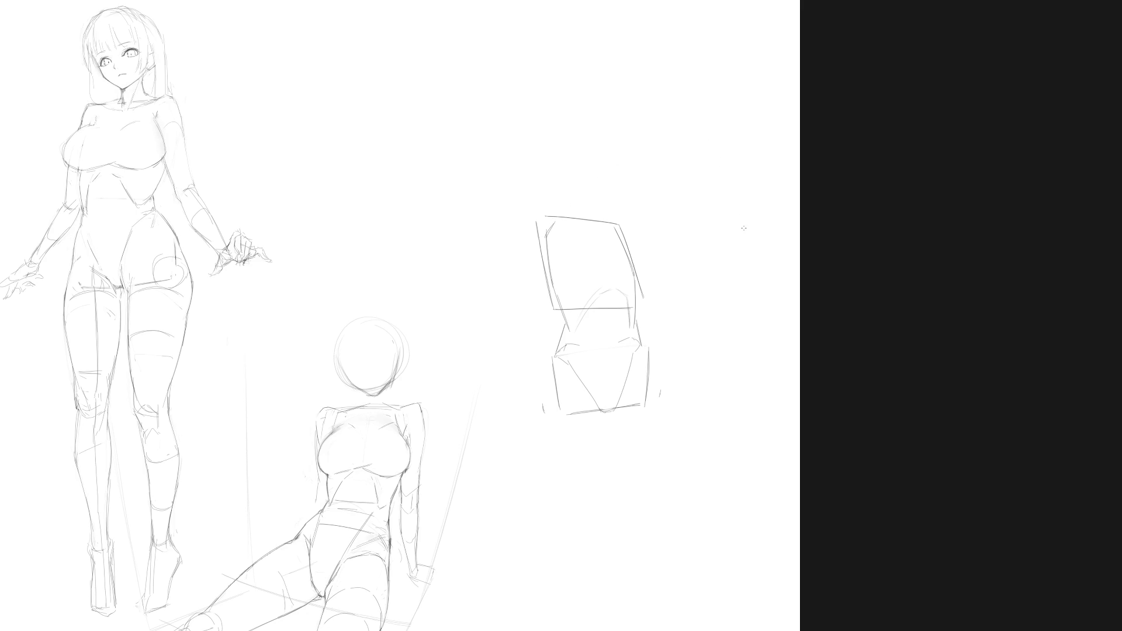
{"action": "scroll", "coordinate": [744, 228], "scroll_direction": "down", "scroll_amount": 2}
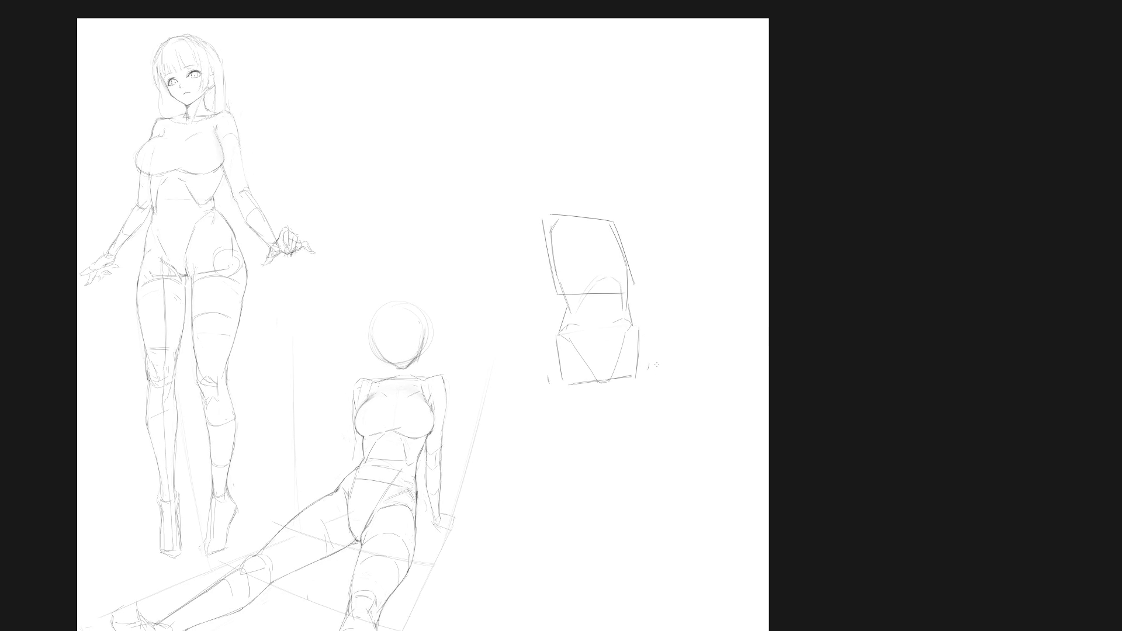
Step: Add strokes left of the boxes, darken the lower-box diagonal, and curve a contour beside the upper box
{"action": "left_click_drag", "start_coordinate": [496, 219], "coordinate": [517, 220]}
{"action": "left_click_drag", "start_coordinate": [498, 394], "coordinate": [518, 379]}
{"action": "left_click_drag", "start_coordinate": [572, 344], "coordinate": [596, 377]}
{"action": "left_click_drag", "start_coordinate": [540, 238], "coordinate": [513, 301]}
Step: Draw the left side of the lower torso box, retrying the stroke several times
{"action": "left_click_drag", "start_coordinate": [553, 344], "coordinate": [548, 375]}
{"action": "key", "text": "ctrl+z"}
{"action": "left_click_drag", "start_coordinate": [556, 336], "coordinate": [549, 383]}
{"action": "key", "text": "ctrl+z"}
{"action": "left_click_drag", "start_coordinate": [553, 340], "coordinate": [547, 384]}
{"action": "left_click_drag", "start_coordinate": [556, 335], "coordinate": [546, 382]}
{"action": "left_click_drag", "start_coordinate": [544, 381], "coordinate": [555, 461]}
{"action": "key", "text": "ctrl+z"}
{"action": "key", "text": "ctrl+z"}
{"action": "mouse_move", "coordinate": [554, 334]}
{"action": "left_mouse_down"}
{"action": "mouse_move", "coordinate": [543, 398]}
{"action": "mouse_move", "coordinate": [595, 394]}
{"action": "left_mouse_up"}
Step: Sketch the leg's left contour down from the hip and a curved line across the upper thigh
{"action": "key", "text": "ctrl+z"}
{"action": "mouse_move", "coordinate": [555, 334]}
{"action": "left_mouse_down"}
{"action": "mouse_move", "coordinate": [559, 381]}
{"action": "mouse_move", "coordinate": [547, 404]}
{"action": "mouse_move", "coordinate": [591, 475]}
{"action": "left_mouse_up"}
{"action": "left_click_drag", "start_coordinate": [549, 409], "coordinate": [565, 476]}
{"action": "key", "text": "ctrl+z"}
{"action": "left_click_drag", "start_coordinate": [548, 403], "coordinate": [564, 474]}
{"action": "key", "text": "ctrl+z"}
{"action": "left_click_drag", "start_coordinate": [547, 397], "coordinate": [580, 484]}
{"action": "key", "text": "ctrl+z"}
{"action": "key", "text": "ctrl+z"}
{"action": "left_click_drag", "start_coordinate": [550, 421], "coordinate": [599, 421]}
Step: Enlarge the right-hand torso sketch with Free Transform (Ctrl+T), then redraw the leg's left contour
{"action": "scroll", "coordinate": [693, 382], "scroll_direction": "down", "scroll_amount": 1}
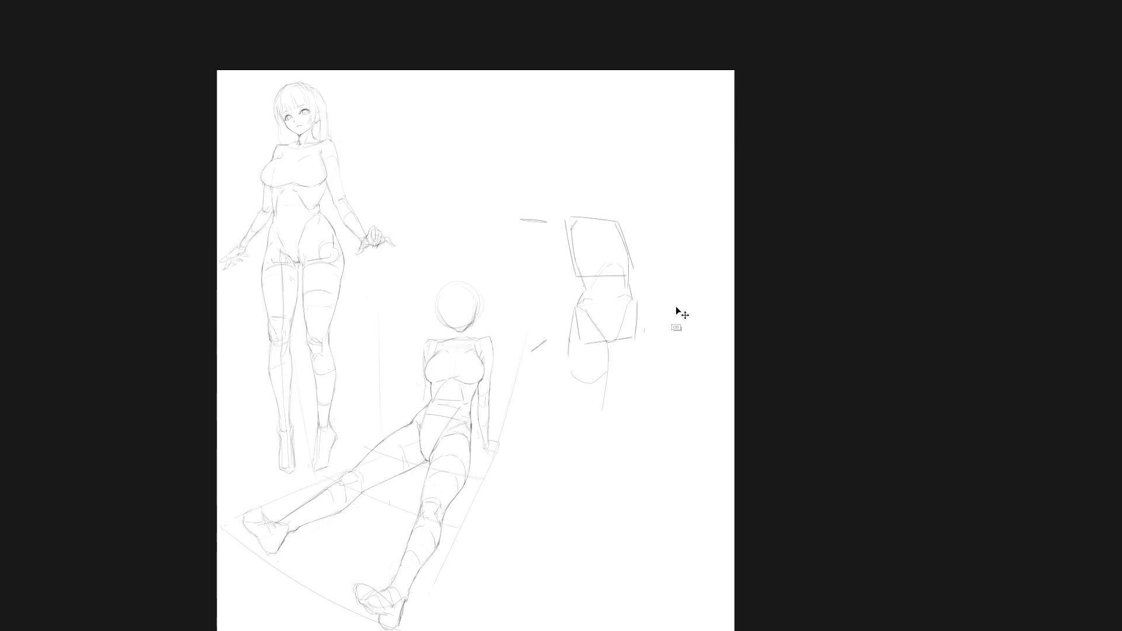
{"action": "key", "text": "ctrl+t"}
{"action": "left_click_drag", "start_coordinate": [644, 411], "coordinate": [669, 447]}
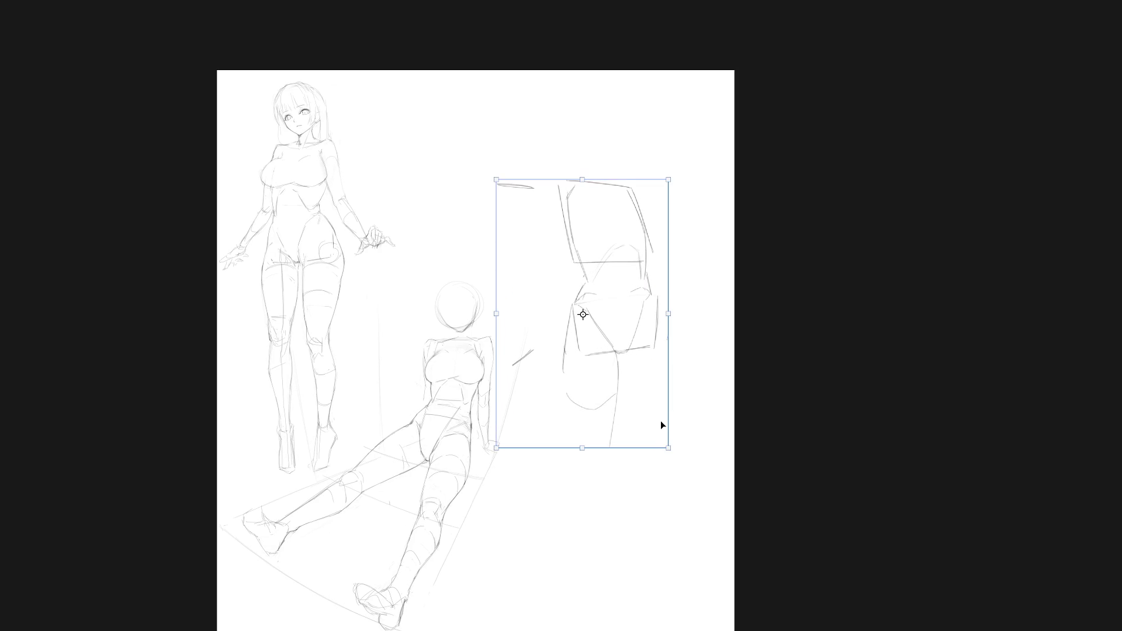
{"action": "key", "text": "Return"}
{"action": "scroll", "coordinate": [663, 433], "scroll_direction": "up", "scroll_amount": 1}
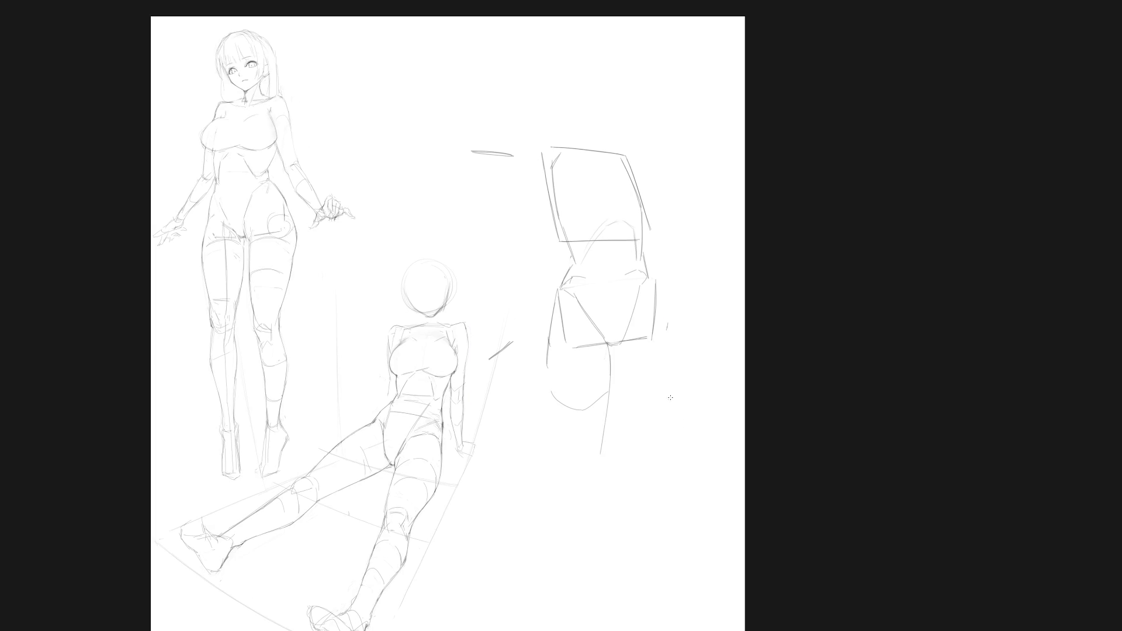
{"action": "left_click_drag", "start_coordinate": [549, 365], "coordinate": [569, 458]}
Step: Redraw the left leg contour, extending it downward
{"action": "key", "text": "ctrl+z"}
{"action": "key", "text": "ctrl+z"}
{"action": "left_click_drag", "start_coordinate": [547, 362], "coordinate": [557, 404]}
{"action": "mouse_move", "coordinate": [570, 442]}
{"action": "left_mouse_down"}
{"action": "mouse_move", "coordinate": [558, 411]}
{"action": "mouse_move", "coordinate": [585, 485]}
{"action": "mouse_move", "coordinate": [598, 477]}
{"action": "mouse_move", "coordinate": [592, 484]}
{"action": "left_mouse_up"}
{"action": "key", "text": "ctrl+z"}
{"action": "key", "text": "ctrl+z"}
Step: Add short lines at the box junction and right edge, then darken the left hip, thigh and lower leg edge
{"action": "mouse_move", "coordinate": [580, 334]}
{"action": "left_mouse_down"}
{"action": "mouse_move", "coordinate": [603, 338]}
{"action": "mouse_move", "coordinate": [645, 321]}
{"action": "left_mouse_up"}
{"action": "left_click_drag", "start_coordinate": [647, 284], "coordinate": [661, 310]}
{"action": "left_click_drag", "start_coordinate": [563, 278], "coordinate": [556, 315]}
{"action": "left_click_drag", "start_coordinate": [562, 281], "coordinate": [559, 303]}
{"action": "mouse_move", "coordinate": [559, 299]}
{"action": "left_mouse_down"}
{"action": "mouse_move", "coordinate": [548, 349]}
{"action": "mouse_move", "coordinate": [549, 336]}
{"action": "left_mouse_up"}
{"action": "left_click_drag", "start_coordinate": [553, 403], "coordinate": [574, 448]}
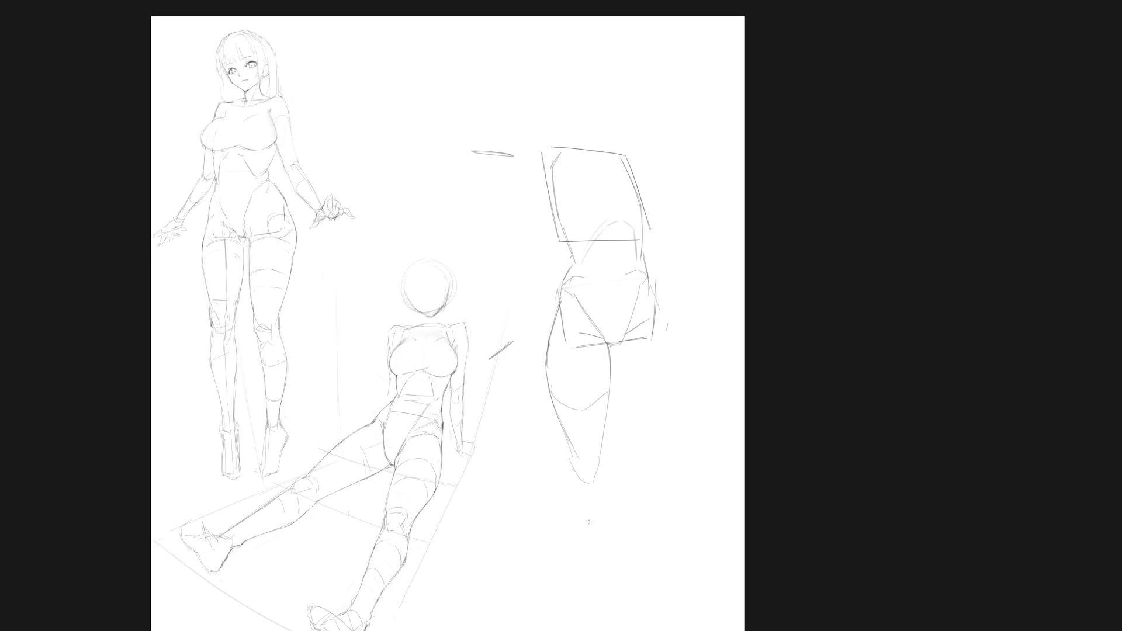
{"action": "left_click_drag", "start_coordinate": [575, 505], "coordinate": [588, 519]}
{"action": "key", "text": "ctrl+z"}
Step: Draw the upper and lower inner leg lines, retrying the lower stroke several times
{"action": "left_click_drag", "start_coordinate": [609, 350], "coordinate": [606, 391]}
{"action": "left_click_drag", "start_coordinate": [607, 406], "coordinate": [602, 464]}
{"action": "key", "text": "ctrl+z"}
{"action": "left_click_drag", "start_coordinate": [605, 399], "coordinate": [603, 459]}
{"action": "key", "text": "ctrl+z"}
{"action": "left_click_drag", "start_coordinate": [607, 391], "coordinate": [598, 476]}
{"action": "key", "text": "ctrl+z"}
Step: Draw the right leg's inner line from the crotch and rough out the outer right thigh contour
{"action": "left_click_drag", "start_coordinate": [666, 318], "coordinate": [634, 430]}
{"action": "key", "text": "ctrl+z"}
{"action": "left_click_drag", "start_coordinate": [612, 347], "coordinate": [628, 450]}
{"action": "left_click_drag", "start_coordinate": [666, 316], "coordinate": [647, 437]}
{"action": "key", "text": "ctrl+z"}
{"action": "left_click_drag", "start_coordinate": [670, 342], "coordinate": [658, 422]}
{"action": "key", "text": "ctrl+z"}
{"action": "left_click_drag", "start_coordinate": [659, 309], "coordinate": [647, 439]}
{"action": "key", "text": "ctrl+z"}
Step: Settle the outer right thigh curve, darken the inner thigh line, and extend the leg downward
{"action": "left_click_drag", "start_coordinate": [666, 317], "coordinate": [669, 389]}
{"action": "key", "text": "ctrl+z"}
{"action": "mouse_move", "coordinate": [667, 321]}
{"action": "left_mouse_down"}
{"action": "mouse_move", "coordinate": [669, 380]}
{"action": "mouse_move", "coordinate": [647, 441]}
{"action": "left_mouse_up"}
{"action": "left_click_drag", "start_coordinate": [672, 349], "coordinate": [642, 453]}
{"action": "mouse_move", "coordinate": [614, 404]}
{"action": "left_mouse_down"}
{"action": "mouse_move", "coordinate": [621, 446]}
{"action": "mouse_move", "coordinate": [641, 471]}
{"action": "left_mouse_up"}
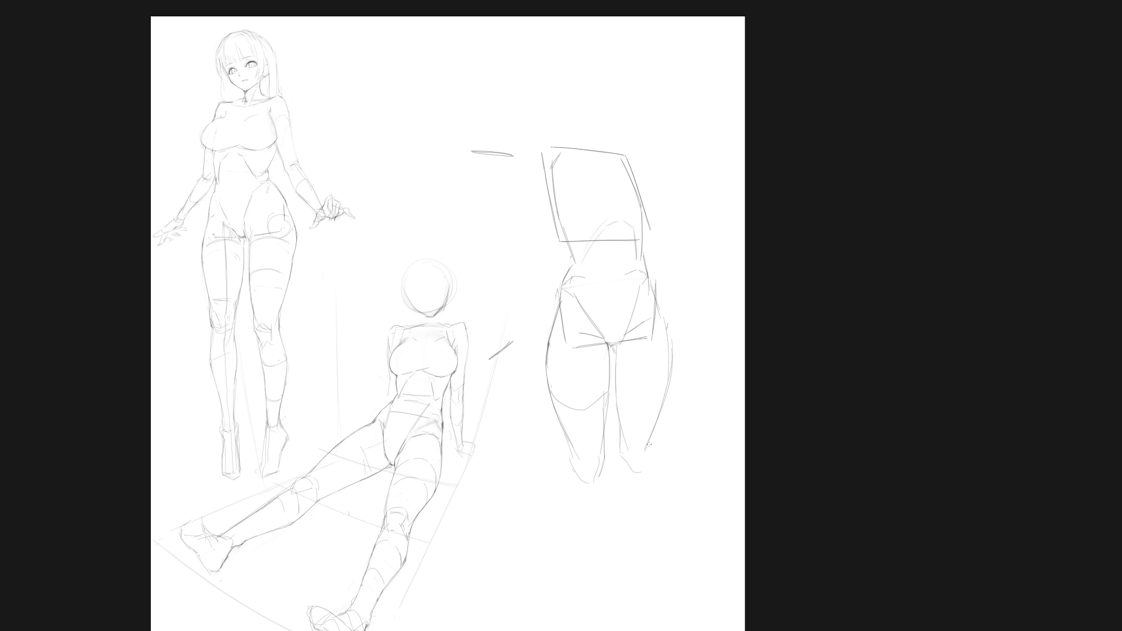
{"action": "left_click_drag", "start_coordinate": [645, 460], "coordinate": [637, 475]}
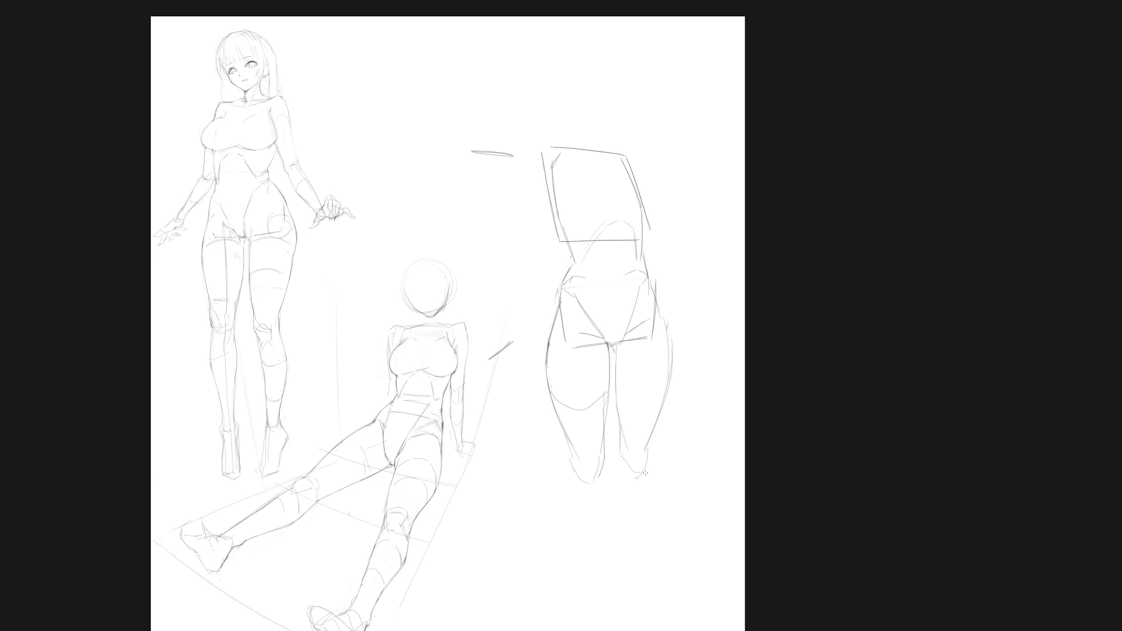